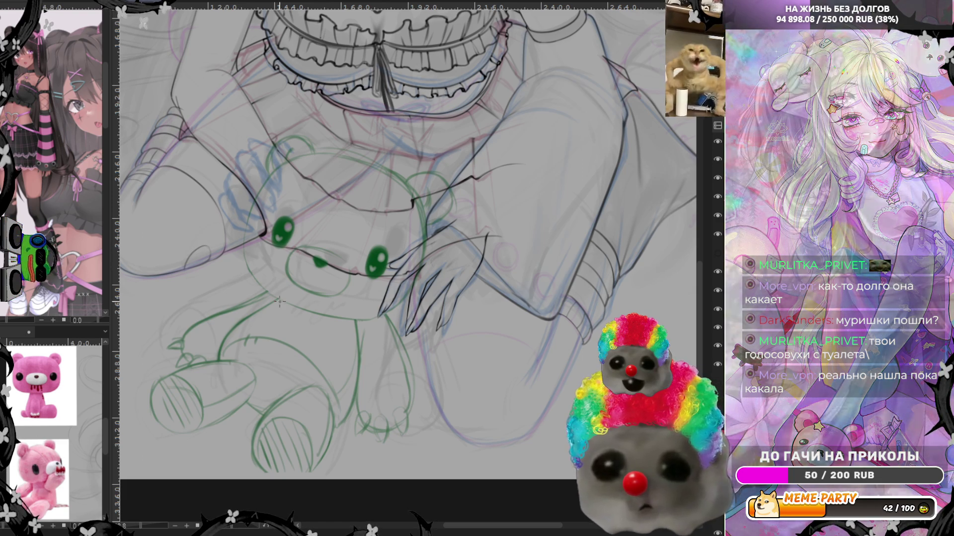
# Zoom in on the girl's hand over the bear's head and sketch a thin arc below it
pyautogui.scroll(-3, 472, 365)
pyautogui.scroll(4, 472, 365)
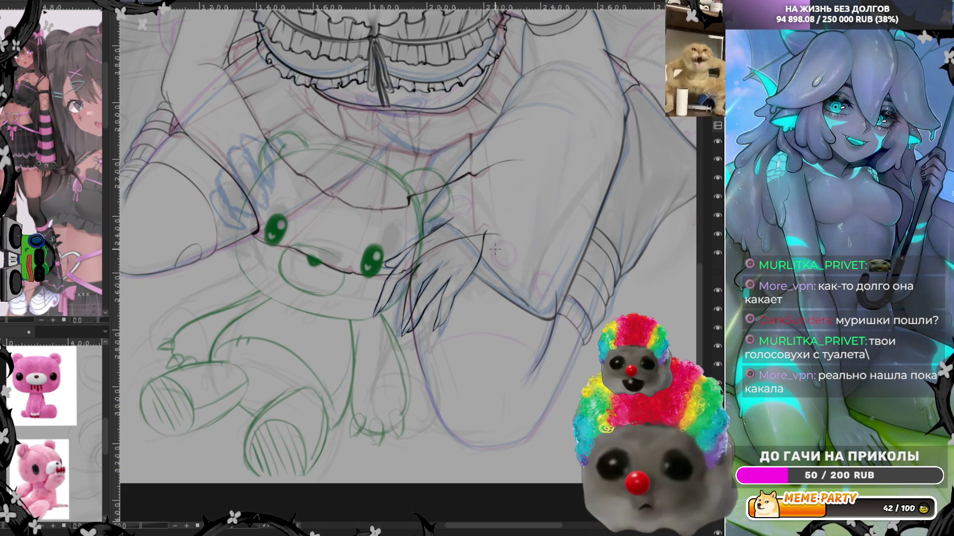
pyautogui.scroll(2, 516, 327)
pyautogui.scroll(1, 516, 326)
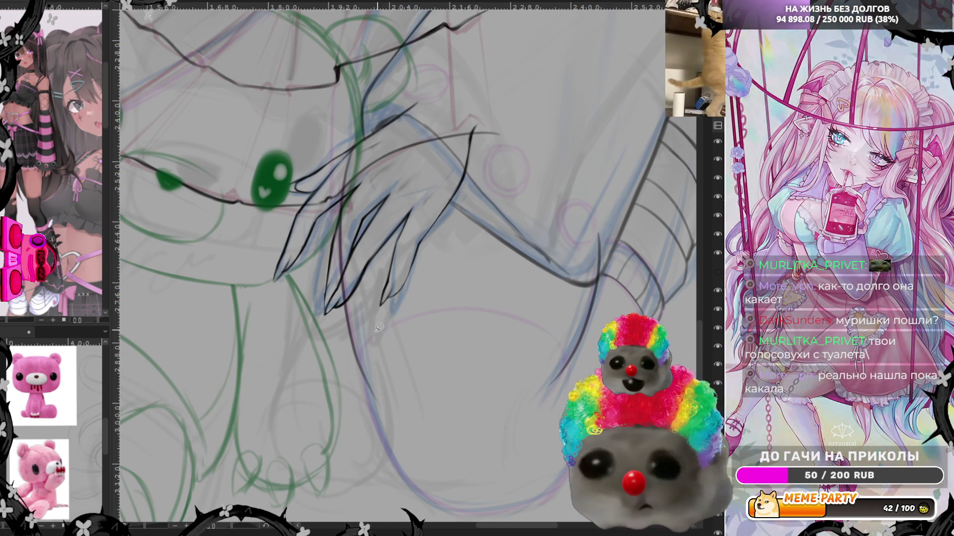
pyautogui.moveTo(359, 382); pyautogui.dragTo(381, 341)
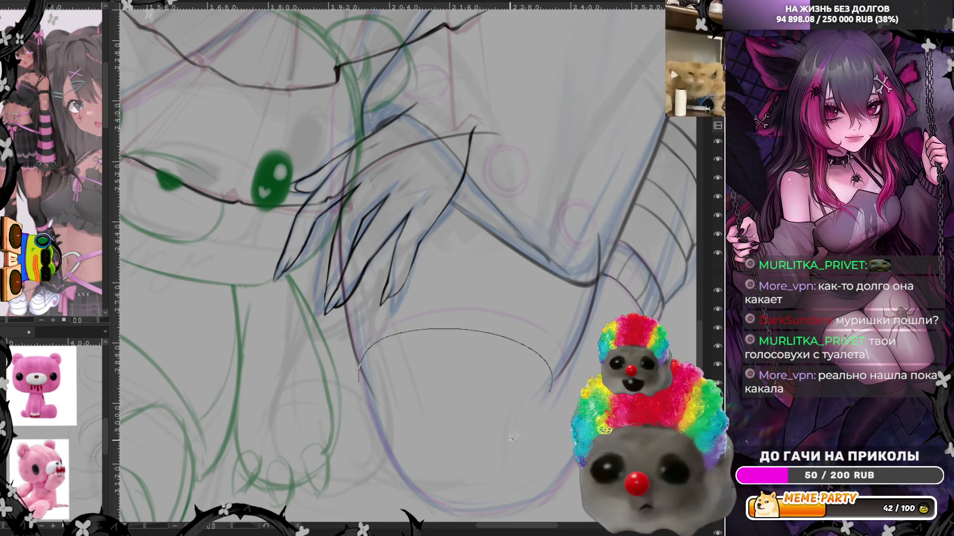
# Remove the thin arc strokes and rotate the canvas to a comfortable drawing angle
pyautogui.hotkey('ctrl', 'z')
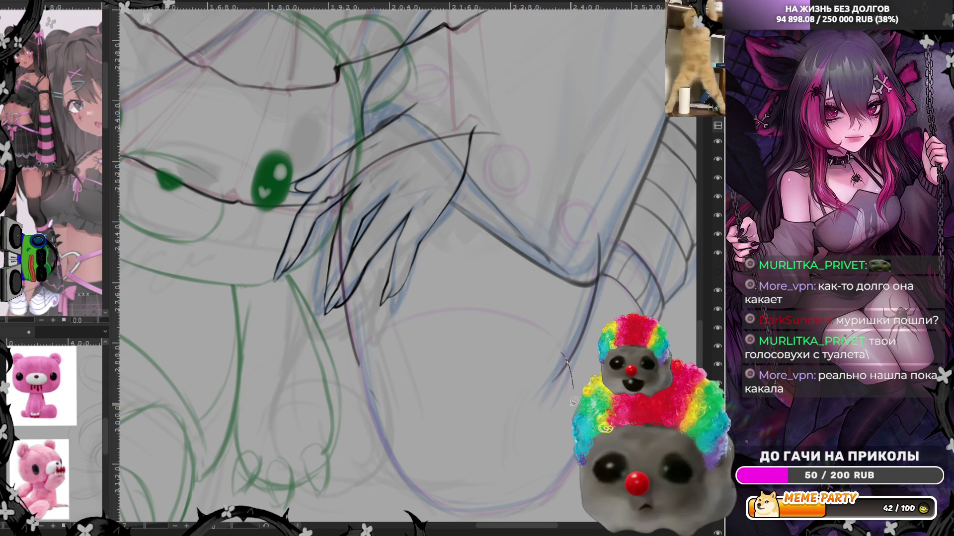
pyautogui.hotkey('ctrl', 'z')
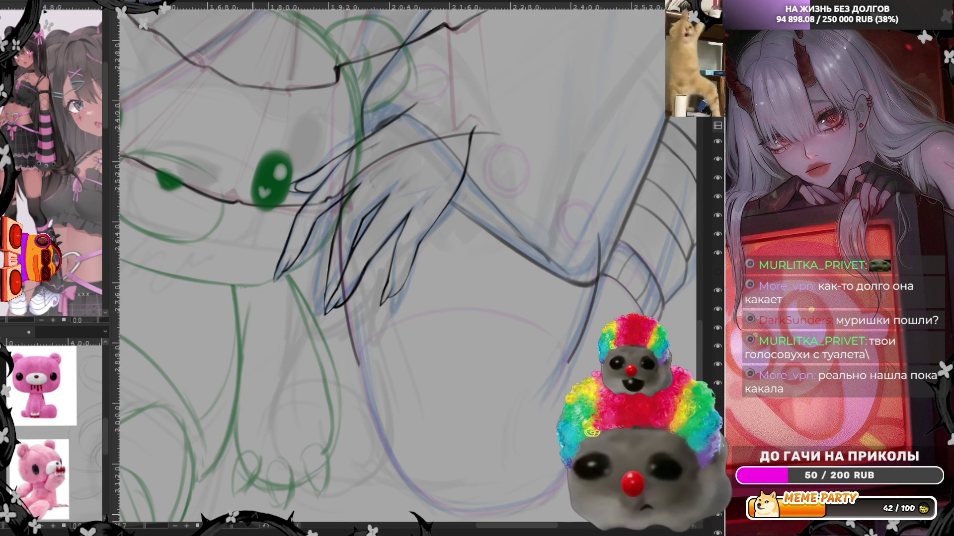
pyautogui.moveTo(254, 508); pyautogui.dragTo(453, 132)
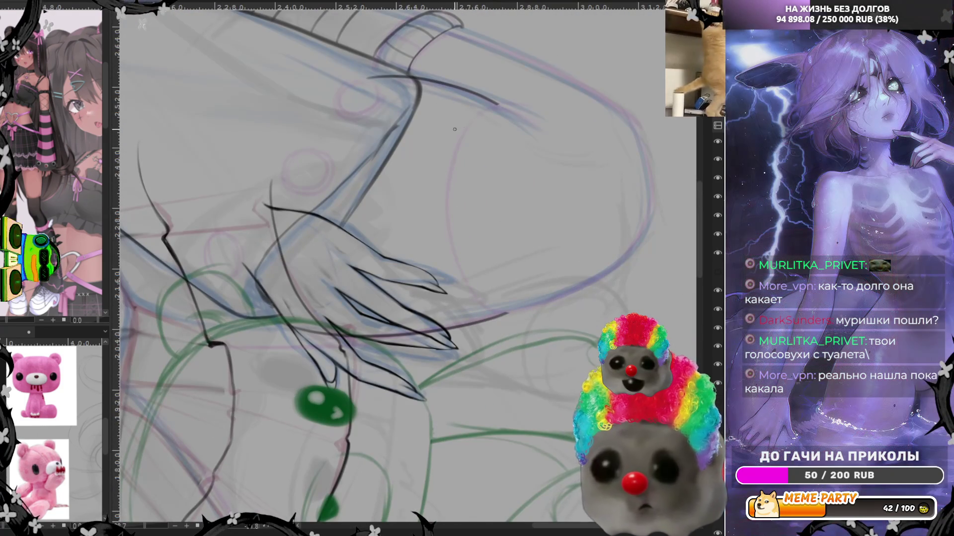
# Ink a long dark curve down from the sleeve cuff right of the hand, retrying twice
pyautogui.moveTo(507, 98); pyautogui.dragTo(525, 312)
pyautogui.hotkey('ctrl', 'z')
pyautogui.moveTo(509, 96); pyautogui.dragTo(512, 322)
pyautogui.hotkey('ctrl', 'z')
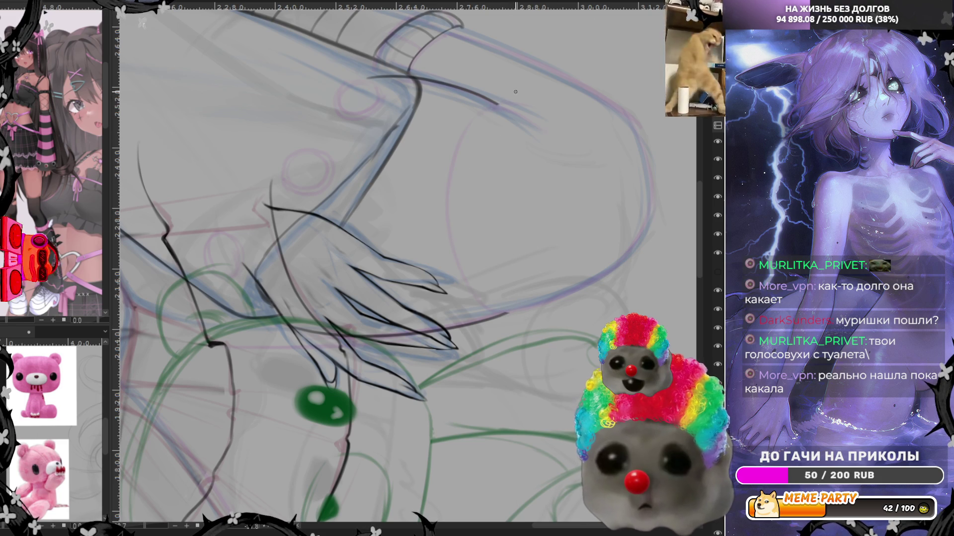
pyautogui.moveTo(515, 92); pyautogui.dragTo(528, 328)
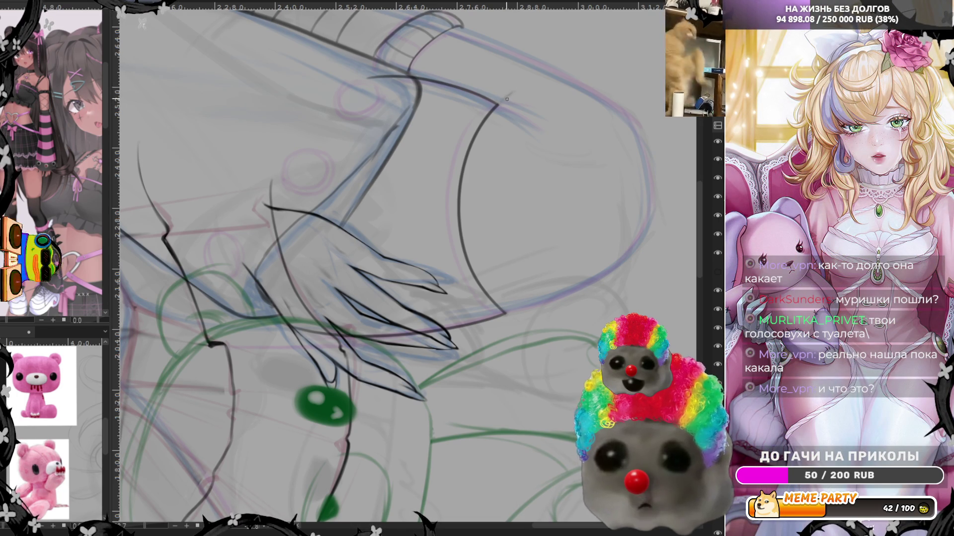
# Erase the curve's overshooting tip at the cuff corner and rotate the canvas back upright
pyautogui.moveTo(501, 102); pyautogui.dragTo(514, 91)
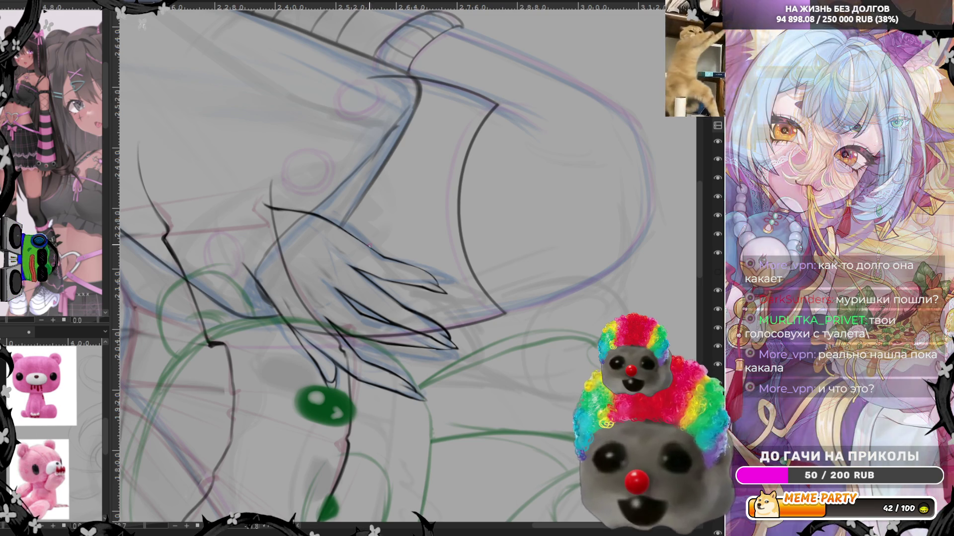
pyautogui.moveTo(184, 405); pyautogui.dragTo(194, 393)
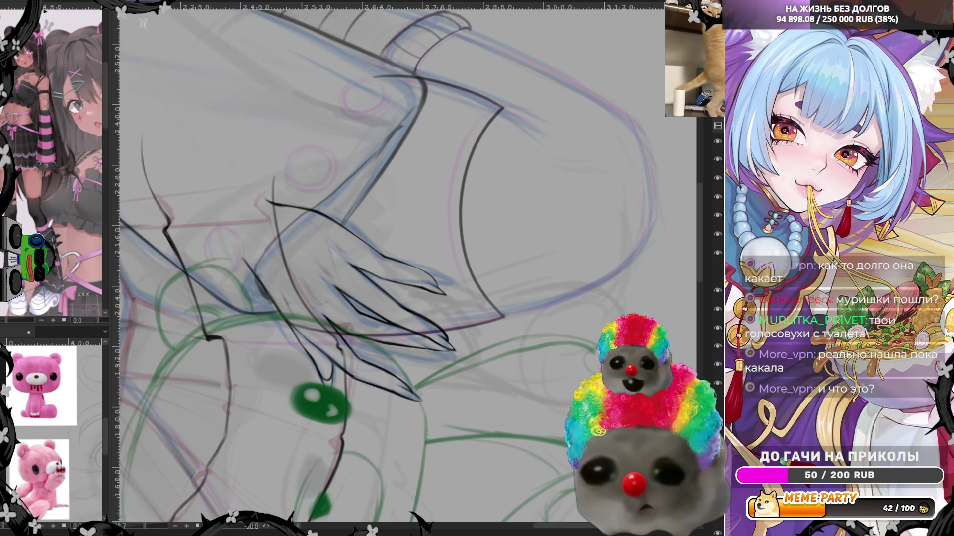
pyautogui.moveTo(281, 531)
pyautogui.mouseDown()
pyautogui.moveTo(271, 532)
pyautogui.moveTo(279, 531)
pyautogui.mouseUp()
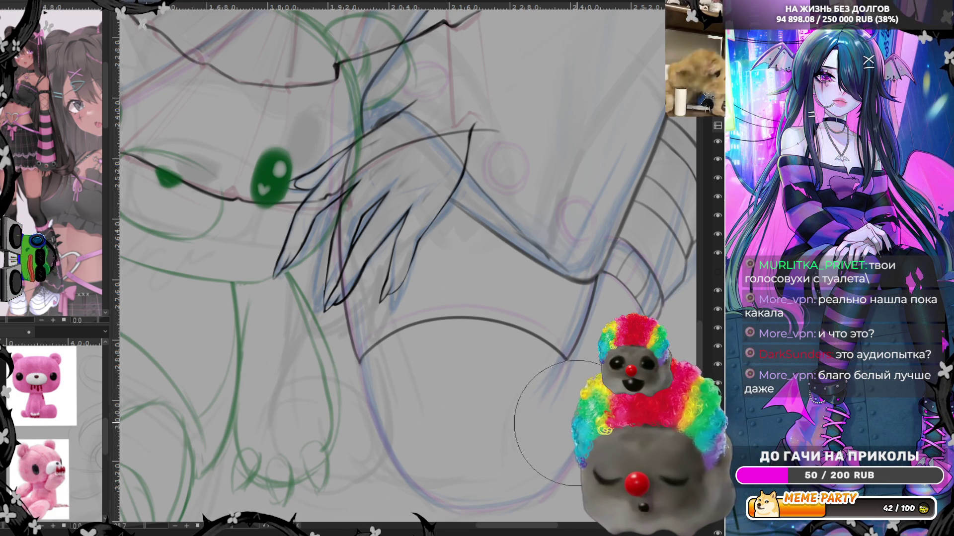
# Shrink the brush two sizes and ink a short line down from the cuff outline's left end
pyautogui.press('[')
pyautogui.press('[')
pyautogui.press('[')
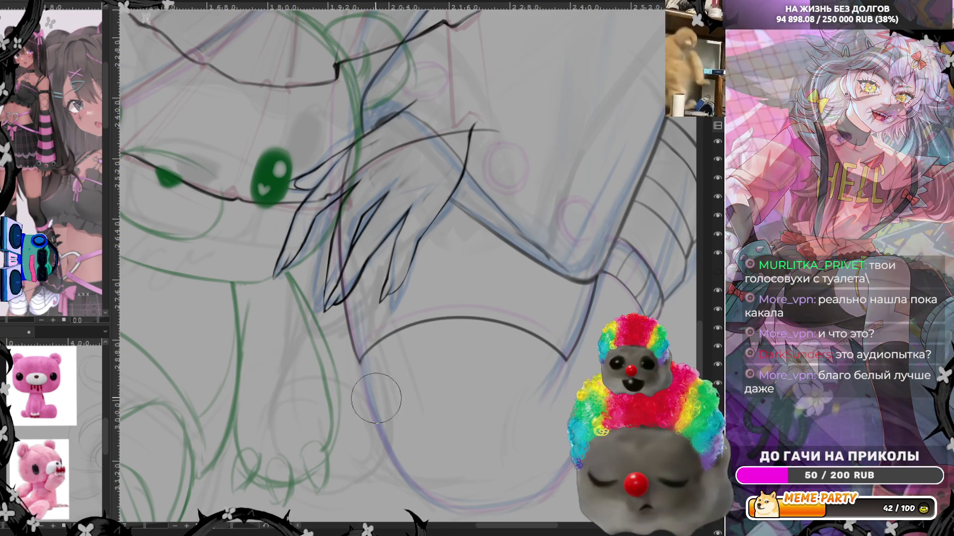
pyautogui.press('[')
pyautogui.press('[')
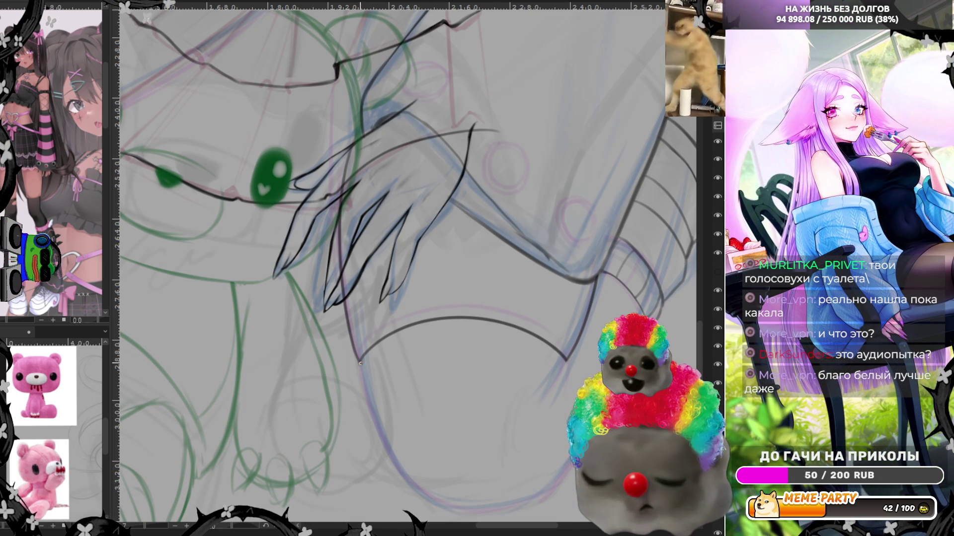
pyautogui.moveTo(360, 363); pyautogui.dragTo(430, 494)
pyautogui.hotkey('ctrl', 'z')
pyautogui.moveTo(360, 363); pyautogui.dragTo(432, 499)
pyautogui.hotkey('ctrl', 'z')
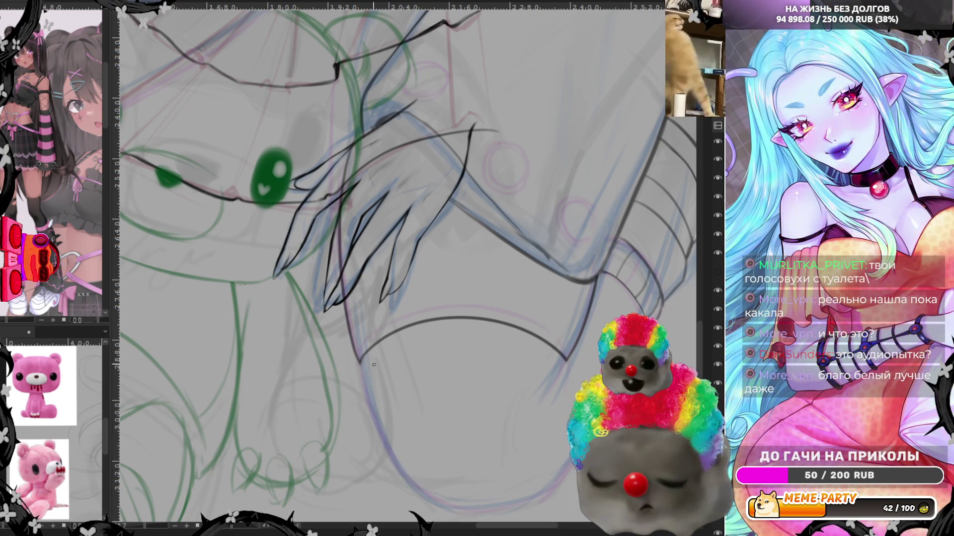
pyautogui.moveTo(360, 364); pyautogui.dragTo(431, 499)
pyautogui.hotkey('ctrl', 'z')
pyautogui.moveTo(359, 358); pyautogui.dragTo(424, 499)
pyautogui.hotkey('ctrl', 'z')
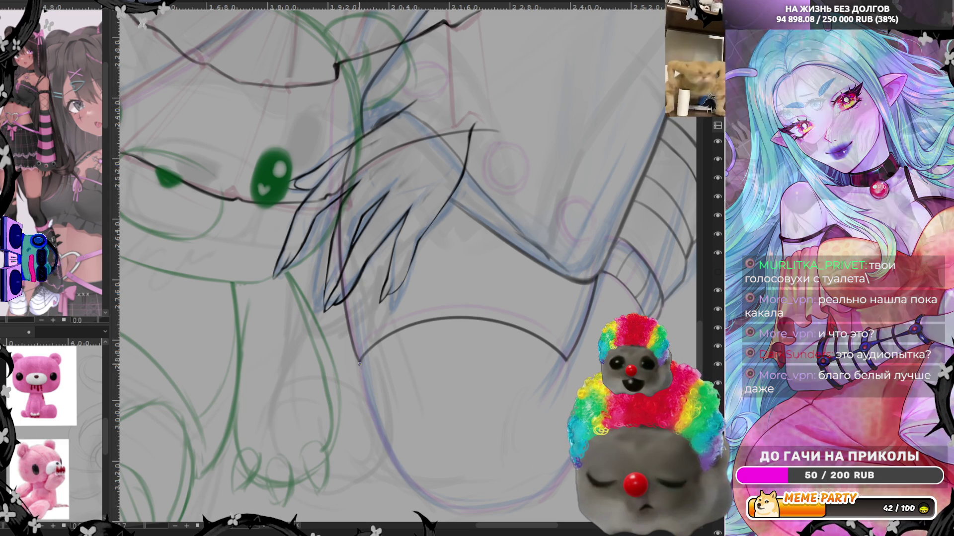
pyautogui.moveTo(359, 359); pyautogui.dragTo(437, 512)
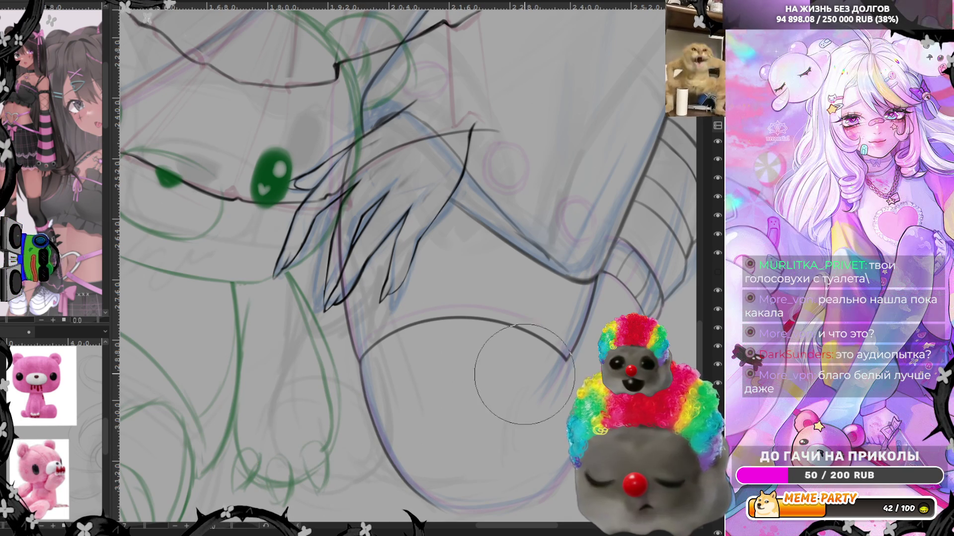
pyautogui.scroll(-3, 698, 345)
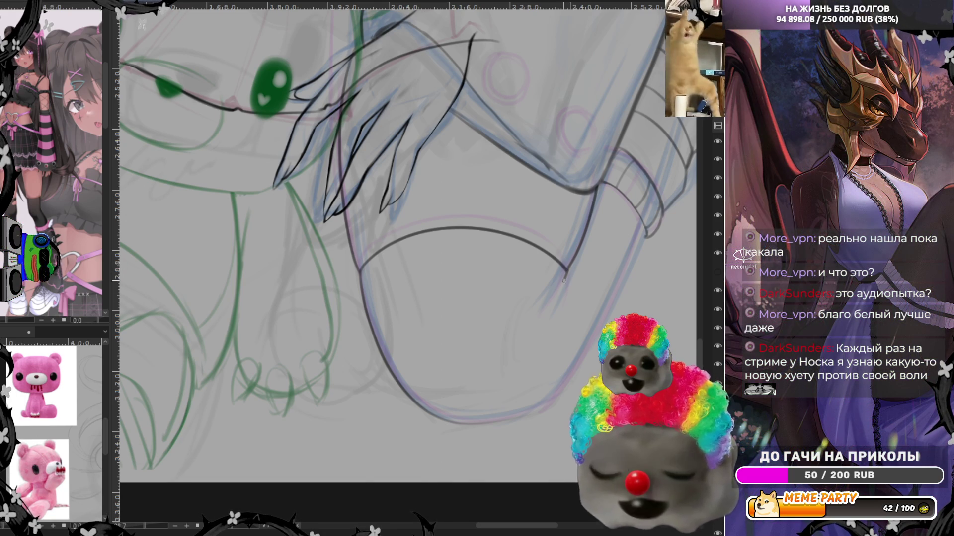
# Ink a steep short stroke down from the cuff outline's right corner, redrawing it once
pyautogui.moveTo(567, 269); pyautogui.dragTo(555, 298)
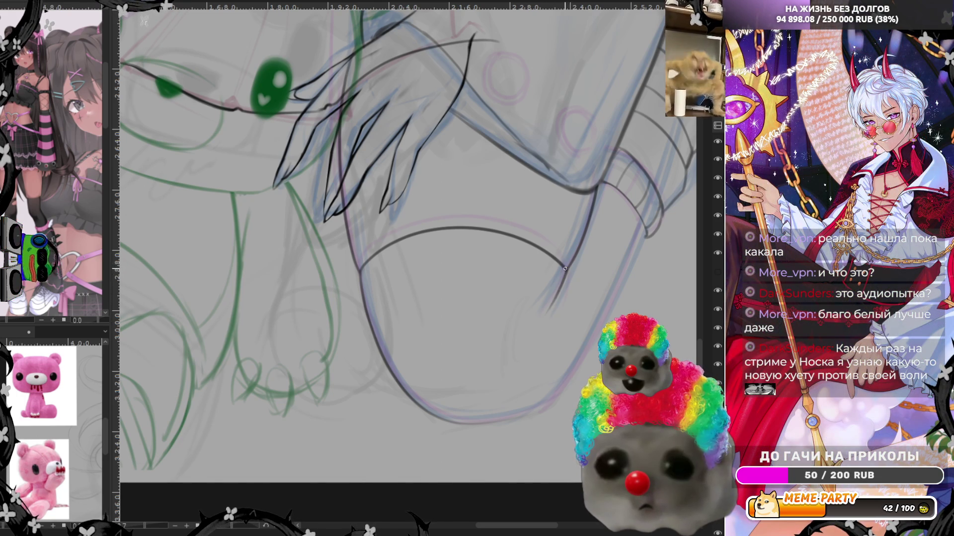
pyautogui.hotkey('ctrl', 'z')
pyautogui.moveTo(566, 301); pyautogui.dragTo(571, 267)
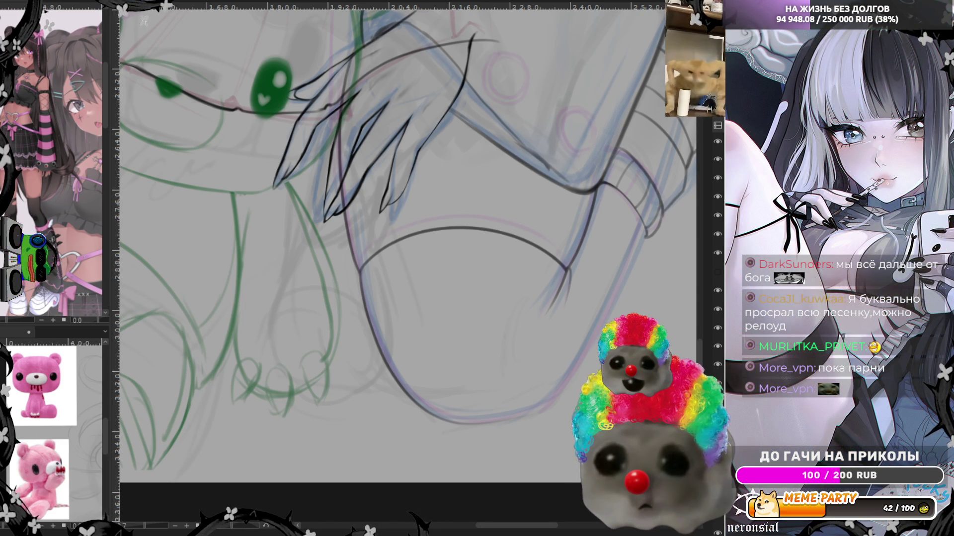
pyautogui.scroll(-3, 392, 244)
# Zoom in and ink the bottom edge of the rounded outline beneath the fingers
pyautogui.scroll(2, 392, 243)
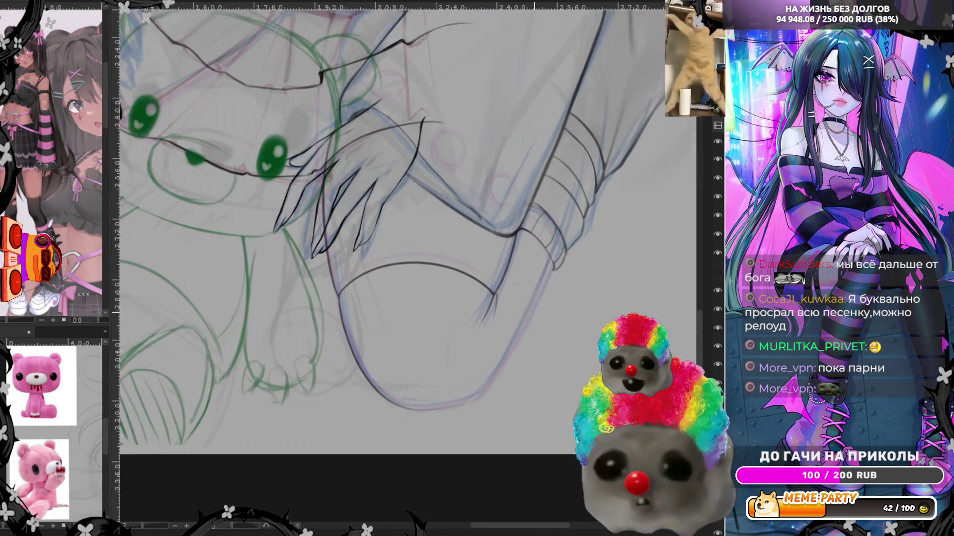
pyautogui.scroll(2, 541, 310)
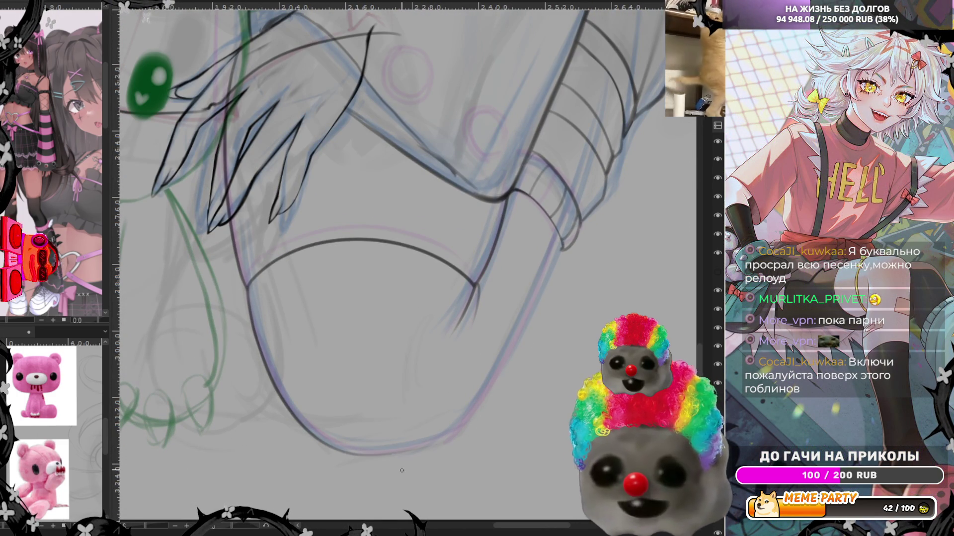
pyautogui.moveTo(348, 457); pyautogui.dragTo(442, 437)
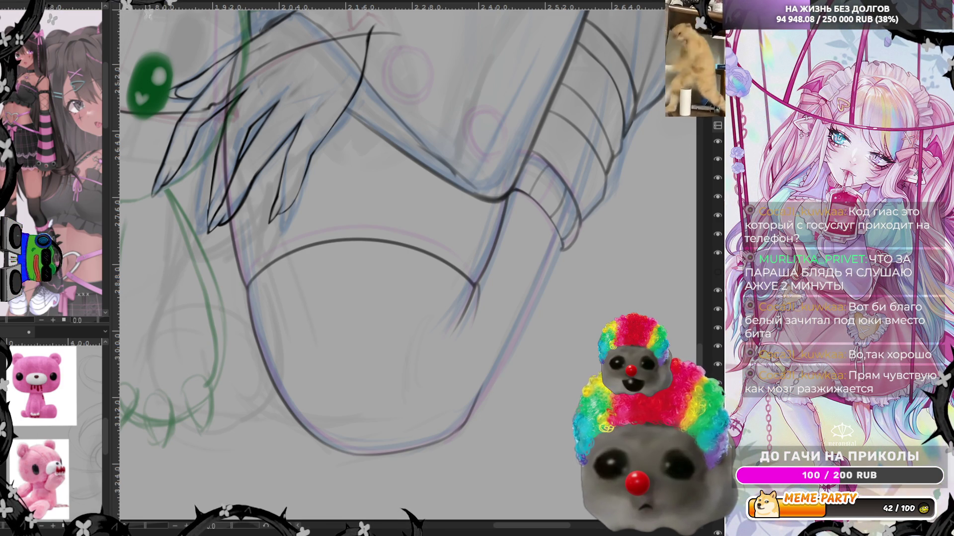
# Enlarge the brush about four times with ], then zoom out to view the whole drawing
pyautogui.scroll(-2, 357, 268)
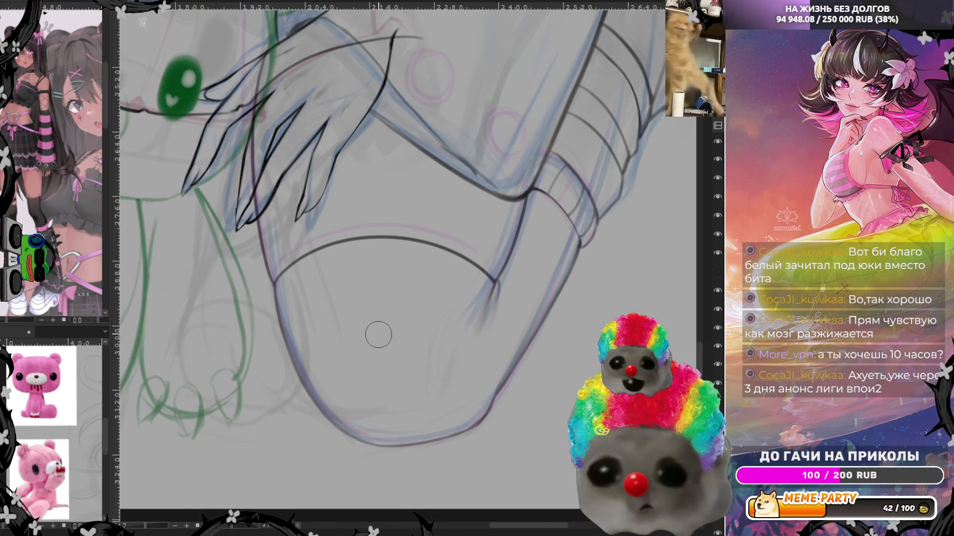
pyautogui.scroll(-1, 380, 335)
pyautogui.scroll(-1, 383, 334)
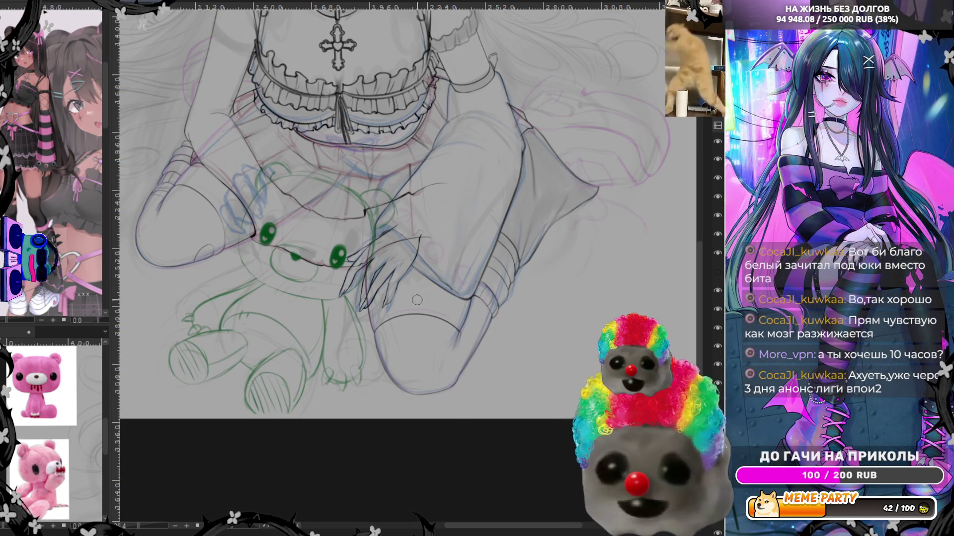
pyautogui.scroll(-1, 522, 402)
pyautogui.scroll(1, 524, 401)
pyautogui.scroll(2, 529, 418)
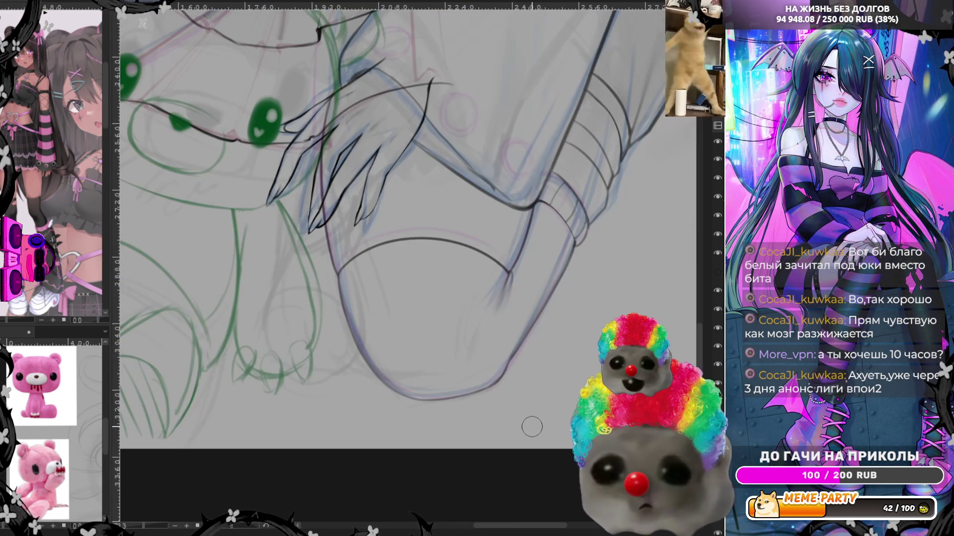
pyautogui.press(']')
pyautogui.press(']')
pyautogui.press(']')
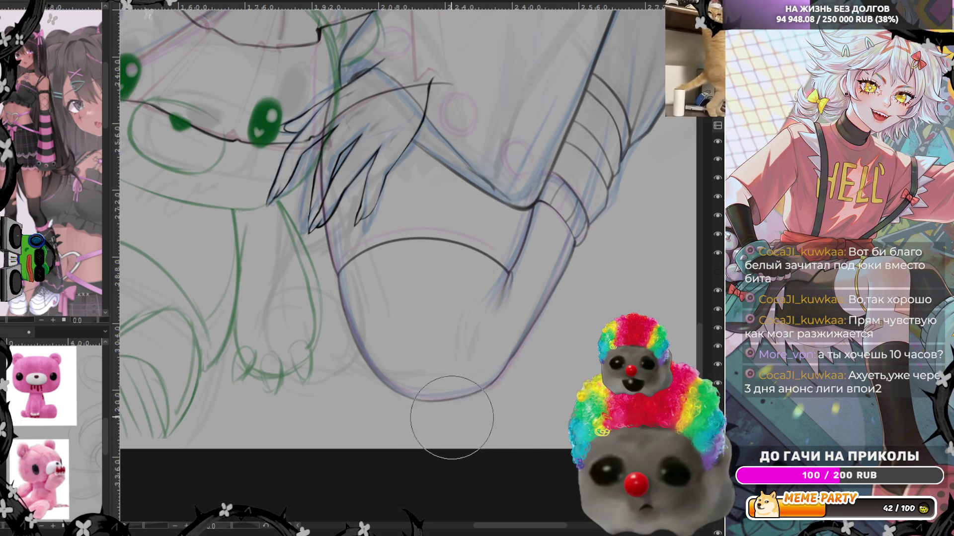
pyautogui.scroll(-3, 466, 413)
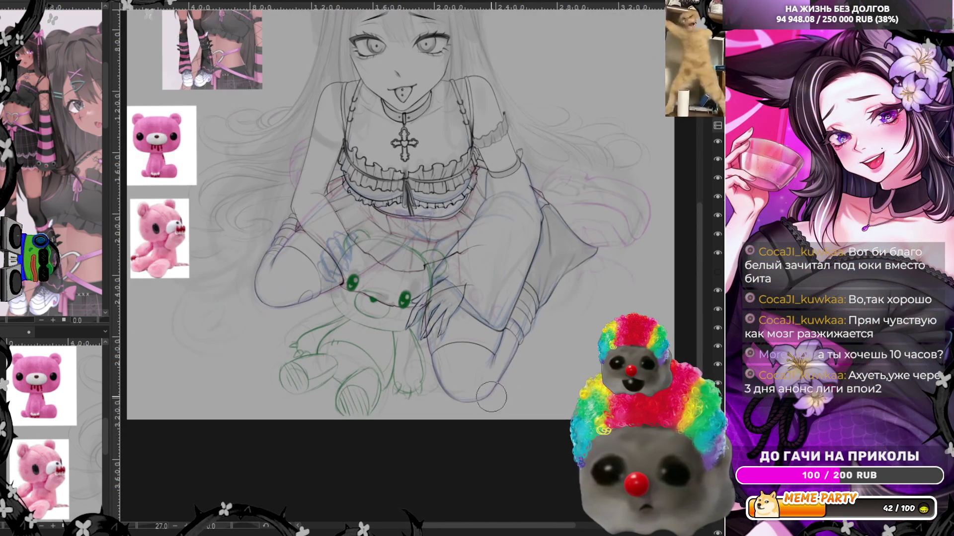
pyautogui.scroll(1, 491, 335)
pyautogui.scroll(1, 425, 335)
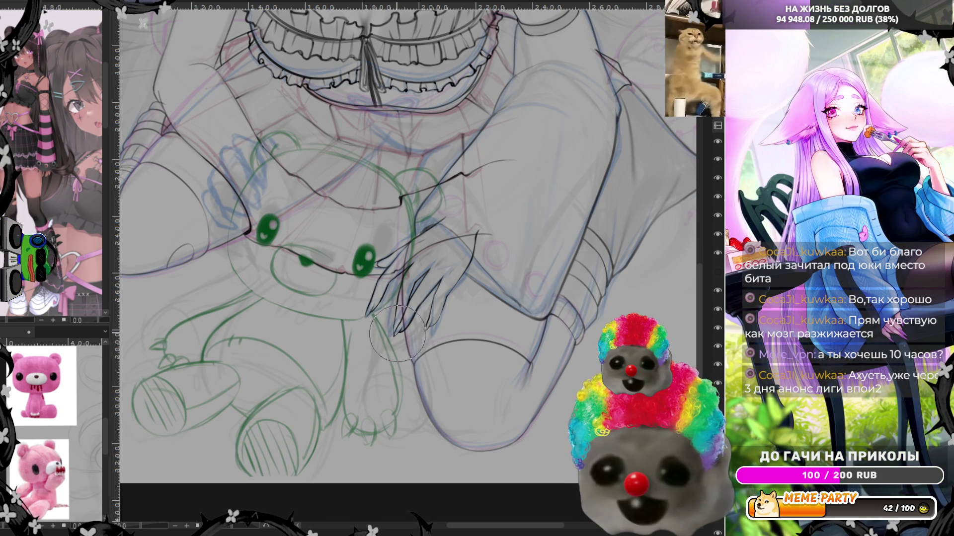
pyautogui.moveTo(478, 527)
pyautogui.mouseDown()
pyautogui.moveTo(466, 530)
pyautogui.moveTo(517, 531)
pyautogui.mouseUp()
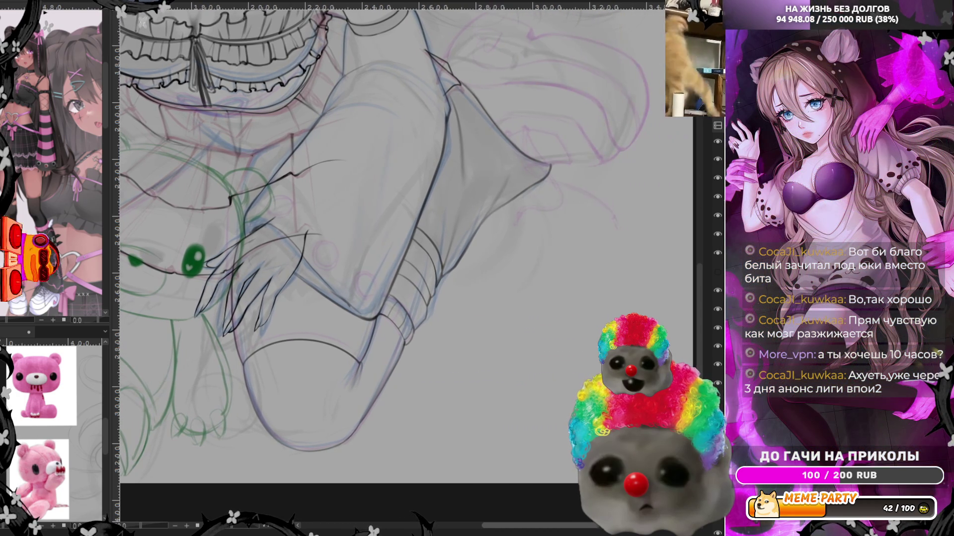
pyautogui.scroll(-1, 447, 422)
pyautogui.scroll(-1, 462, 338)
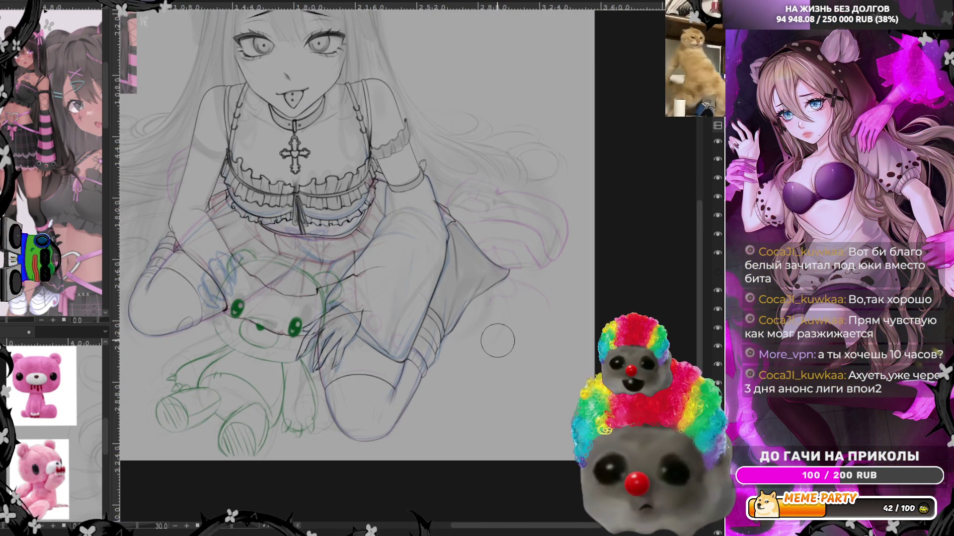
# Zoom in on the area below the girl's knee and rotate the canvas to a drawing angle
pyautogui.scroll(-1, 478, 255)
pyautogui.scroll(1, 478, 254)
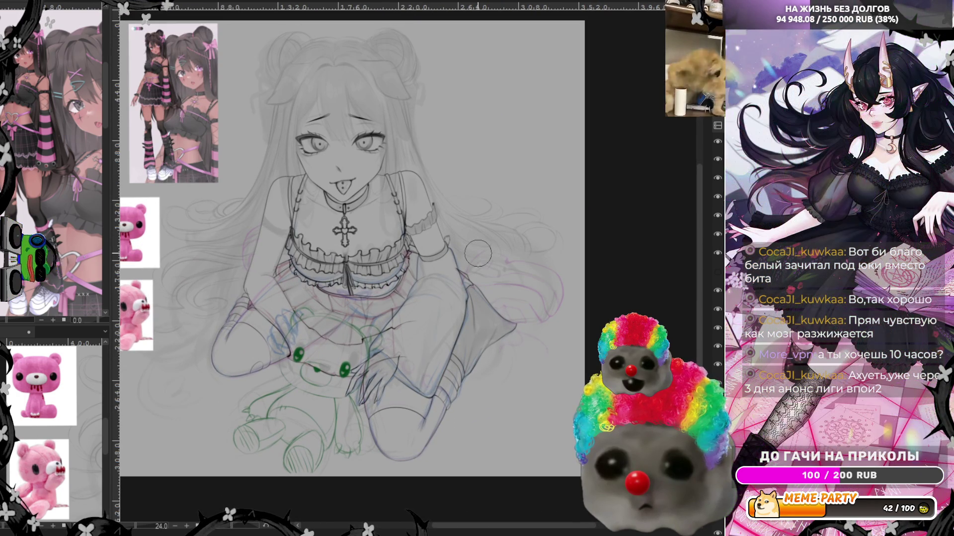
pyautogui.scroll(1, 497, 264)
pyautogui.scroll(1, 527, 276)
pyautogui.scroll(1, 556, 288)
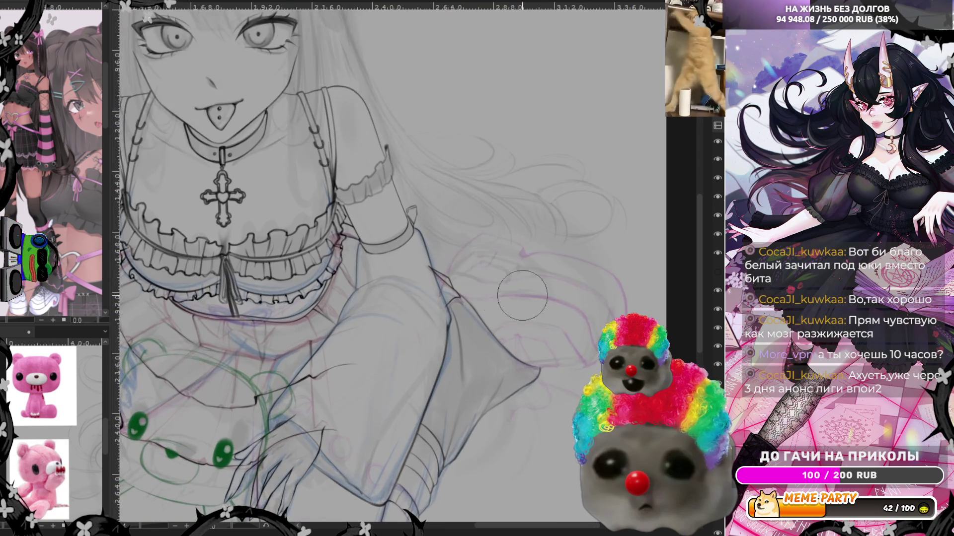
pyautogui.scroll(1, 591, 300)
pyautogui.scroll(1, 599, 304)
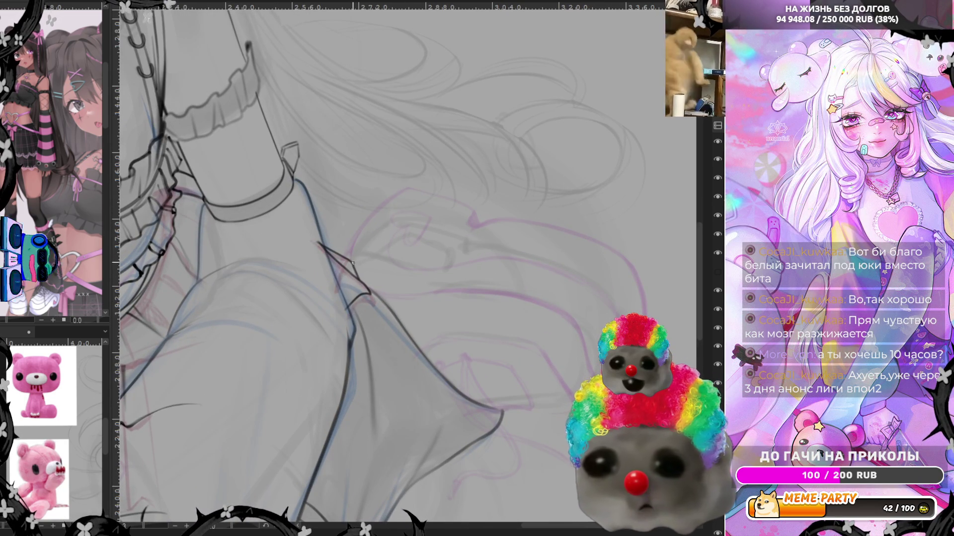
pyautogui.moveTo(218, 526)
pyautogui.mouseDown()
pyautogui.moveTo(255, 530)
pyautogui.moveTo(391, 505)
pyautogui.mouseUp()
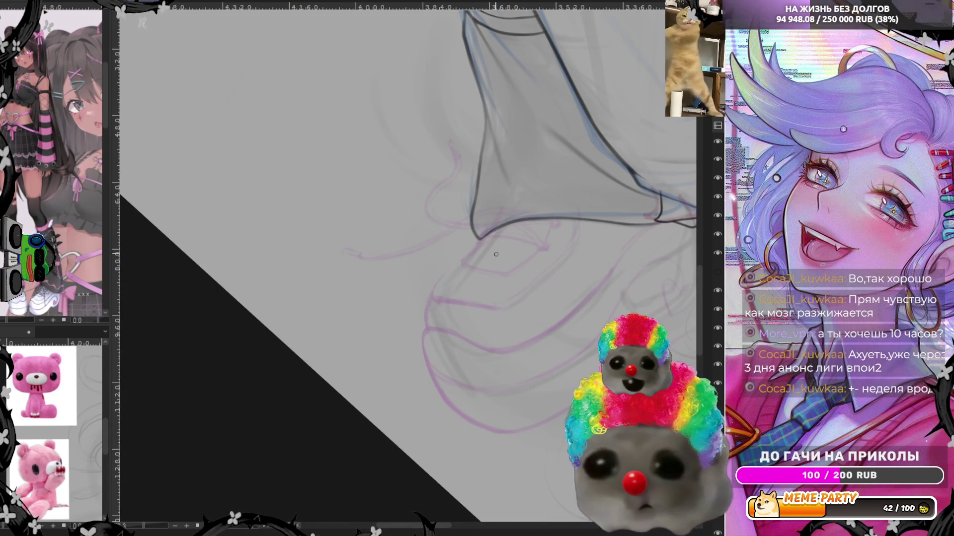
# Draw a trial curve below the knee, then undo it
pyautogui.moveTo(464, 262); pyautogui.dragTo(495, 275)
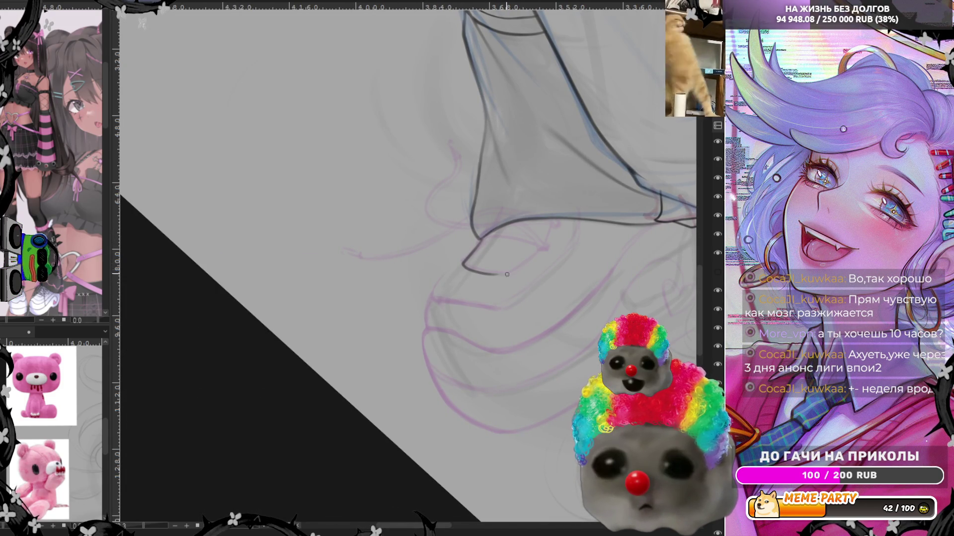
pyautogui.hotkey('ctrl', 'z')
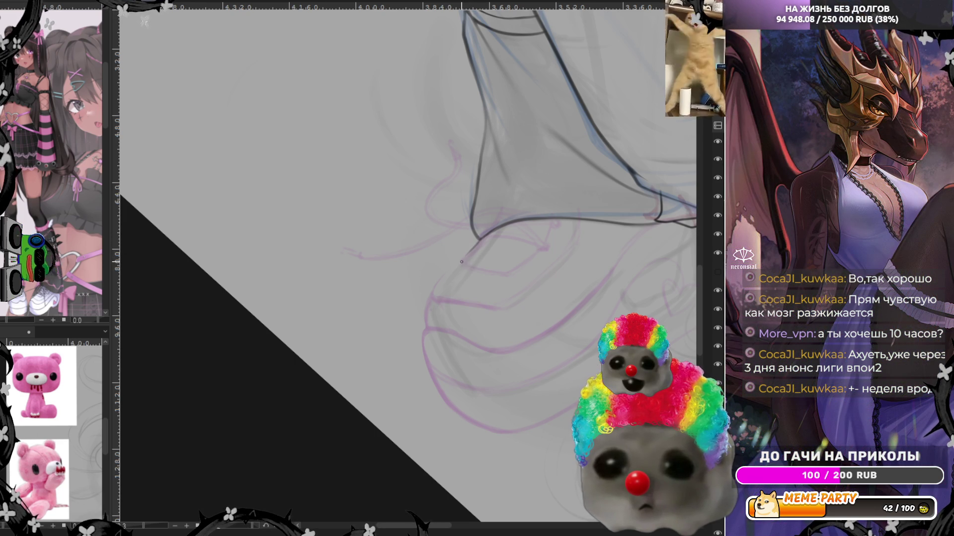
pyautogui.hotkey('ctrl', 'z')
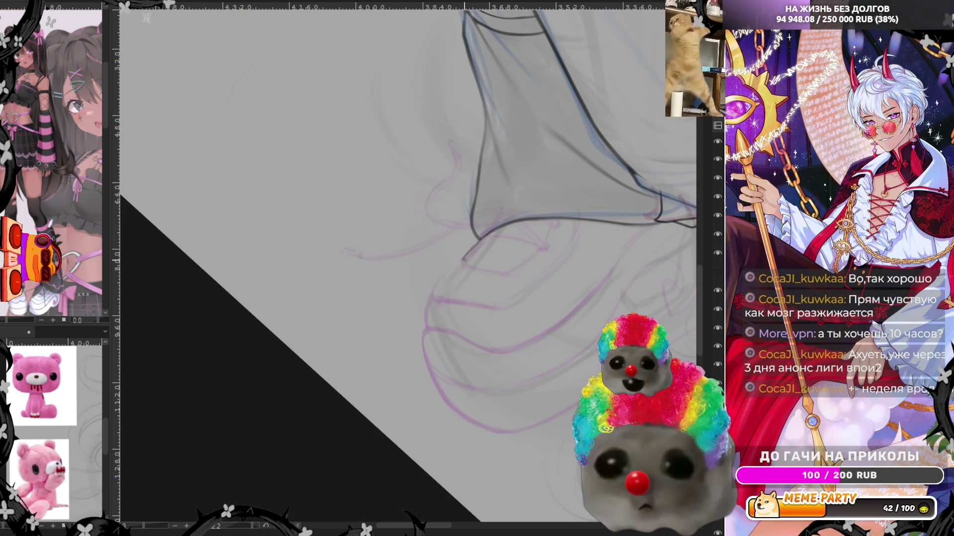
# Ink the small angular outline under the knee: a short base line and an up-right rising edge
pyautogui.moveTo(465, 258); pyautogui.dragTo(500, 268)
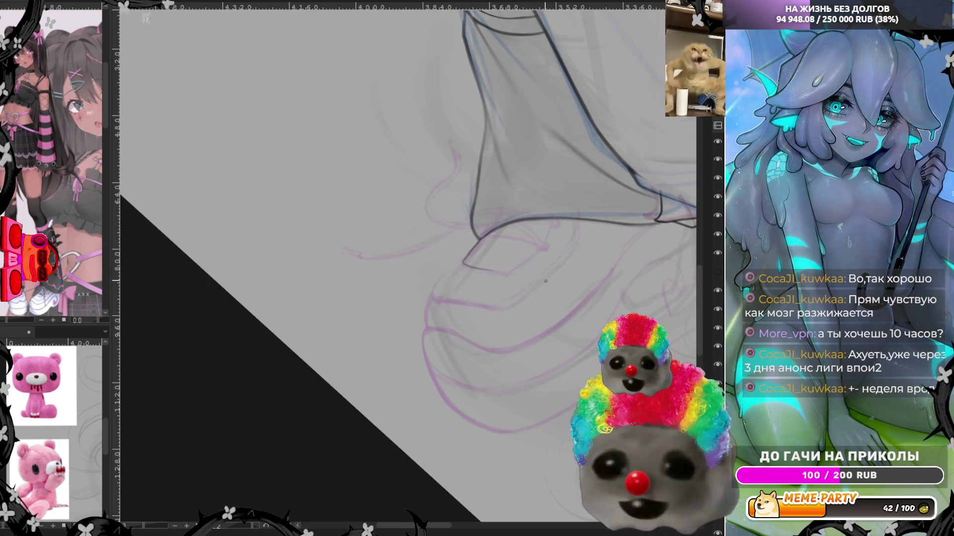
pyautogui.hotkey('ctrl', 'z')
pyautogui.moveTo(463, 262); pyautogui.dragTo(503, 269)
pyautogui.hotkey('ctrl', 'z')
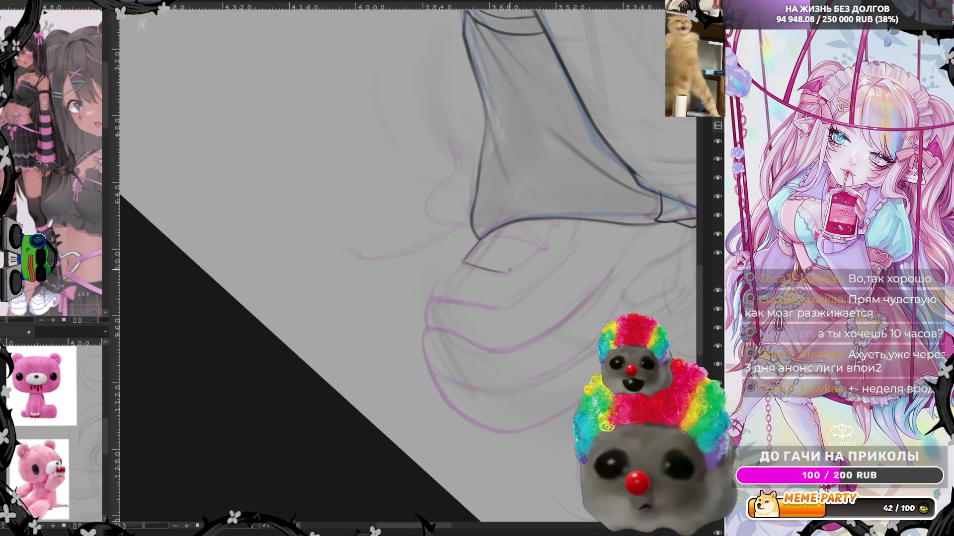
pyautogui.hotkey('ctrl', 'z')
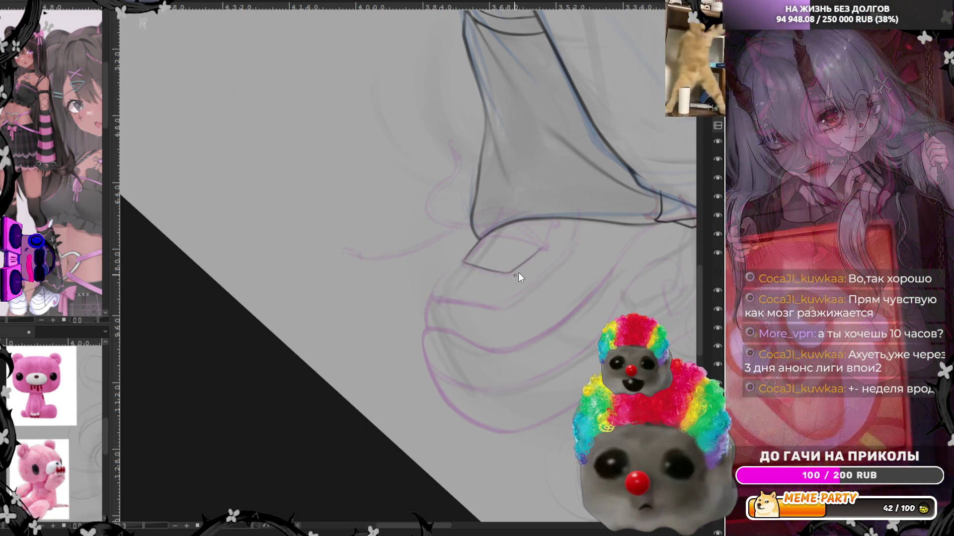
pyautogui.moveTo(509, 272); pyautogui.dragTo(549, 229)
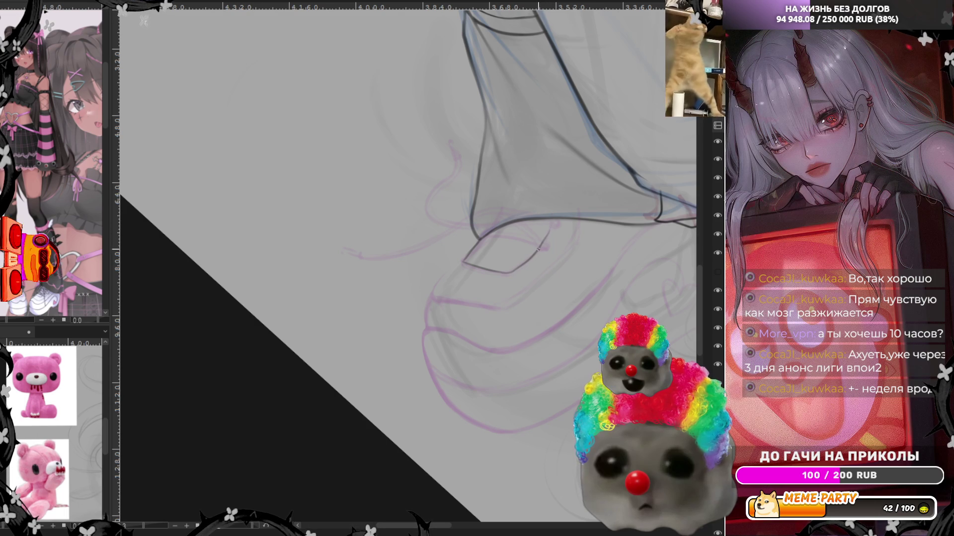
pyautogui.hotkey('ctrl', 'z')
pyautogui.moveTo(513, 270); pyautogui.dragTo(550, 229)
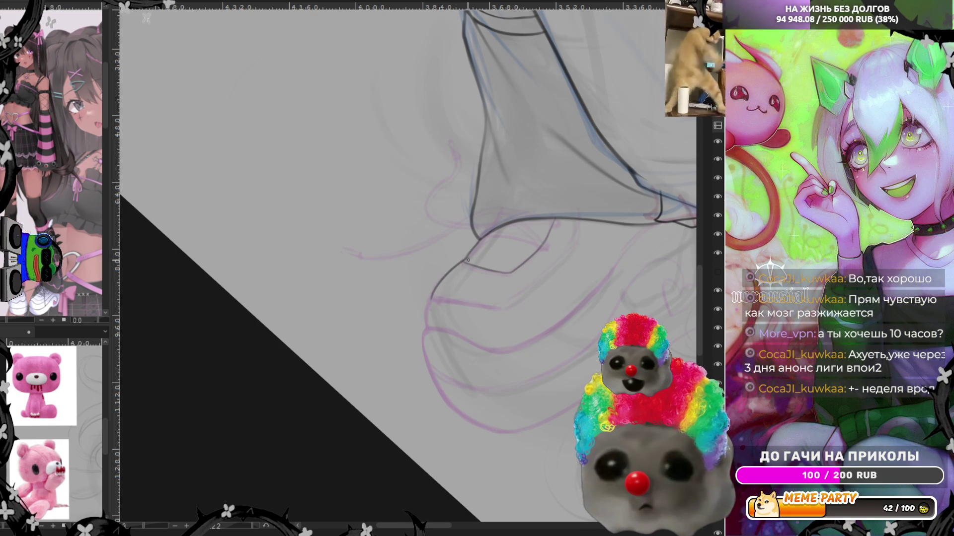
# Add a curved line beneath the angular shape and a long diagonal outline running down-left
pyautogui.moveTo(432, 300); pyautogui.dragTo(459, 261)
pyautogui.hotkey('ctrl', 'z')
pyautogui.moveTo(433, 299)
pyautogui.mouseDown()
pyautogui.moveTo(455, 274)
pyautogui.moveTo(506, 321)
pyautogui.mouseUp()
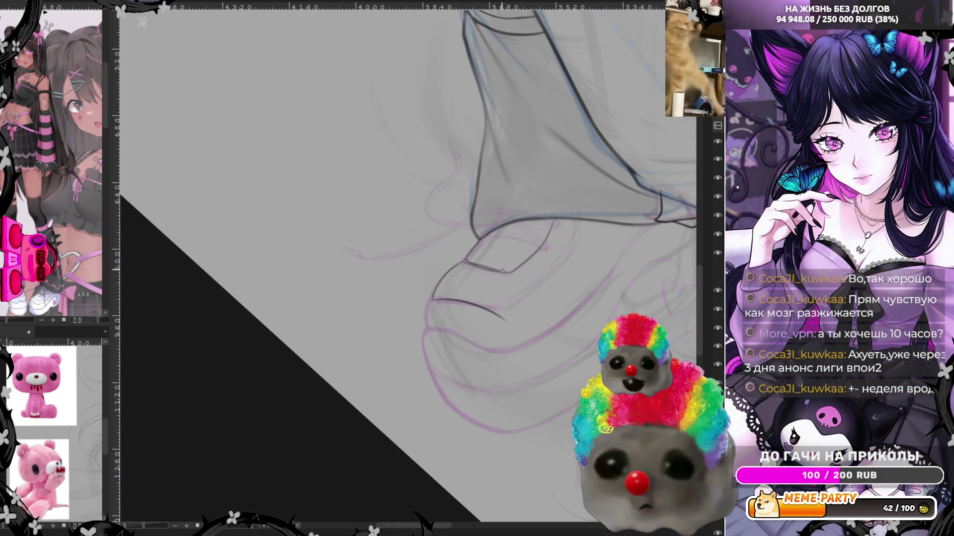
pyautogui.moveTo(509, 271); pyautogui.dragTo(541, 240)
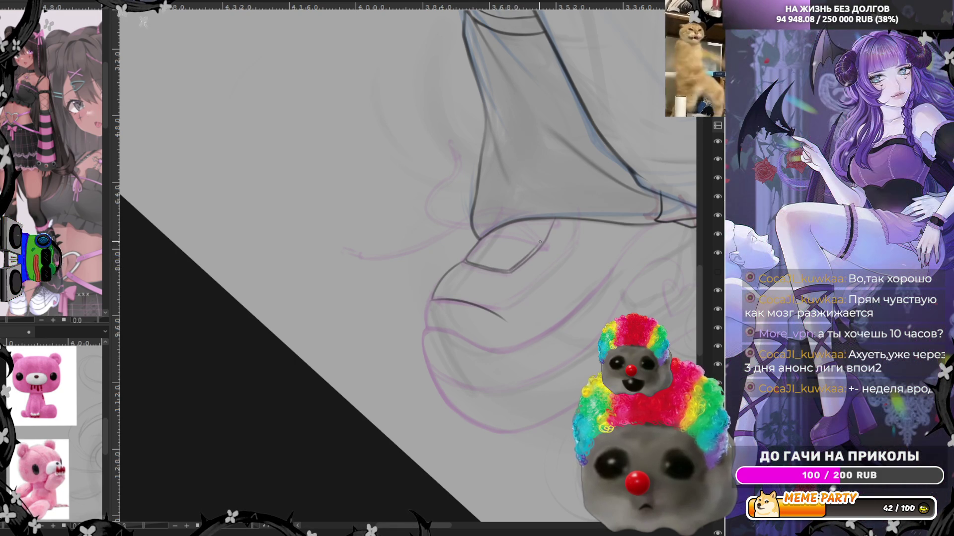
pyautogui.hotkey('ctrl', 'z')
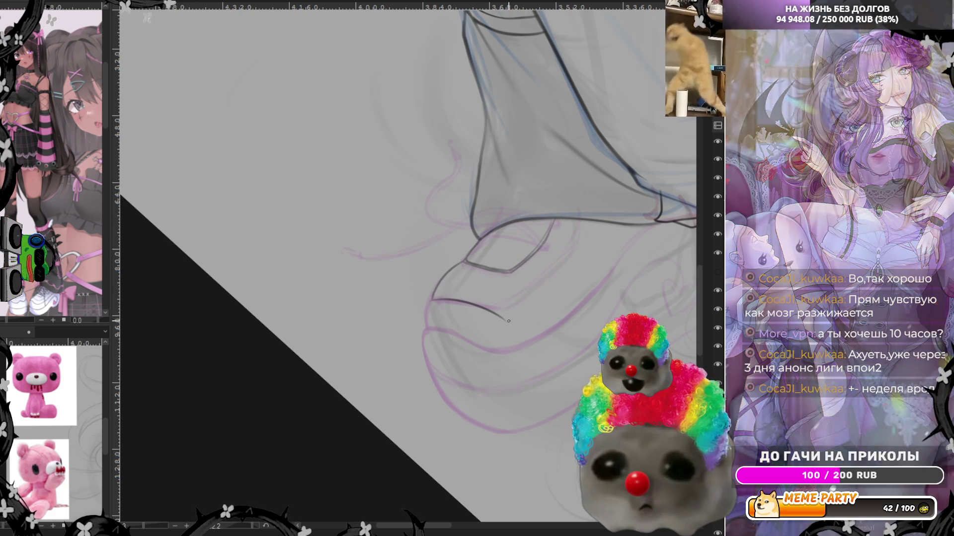
pyautogui.moveTo(525, 310); pyautogui.dragTo(564, 251)
pyautogui.hotkey('ctrl', 'z')
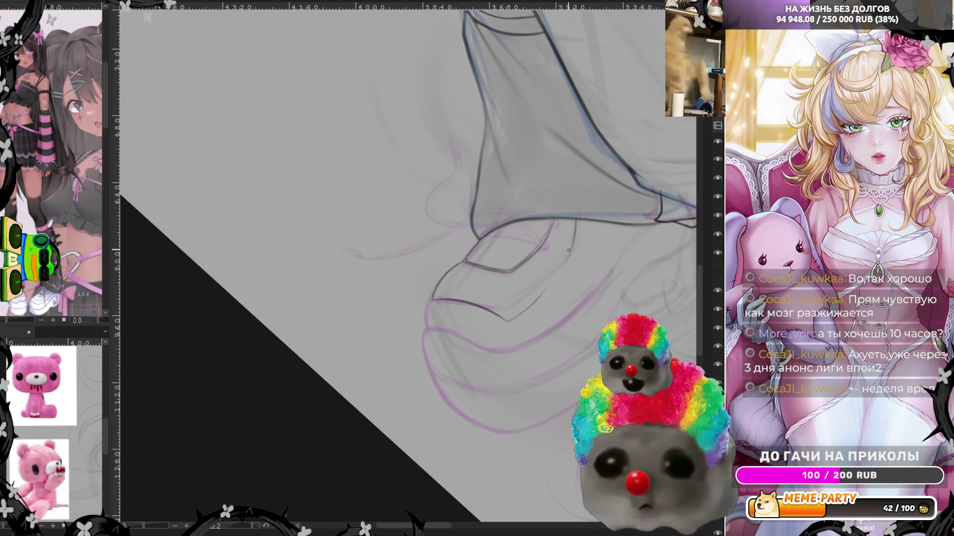
pyautogui.moveTo(567, 258); pyautogui.dragTo(507, 322)
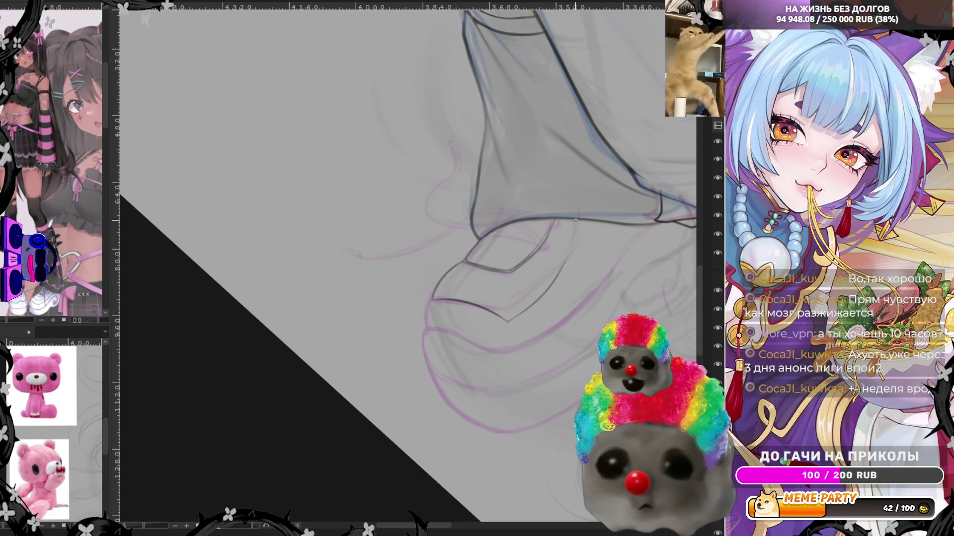
# Mirror the canvas horizontally, add a short vertical line, and try a downward curved outline
pyautogui.press('m')
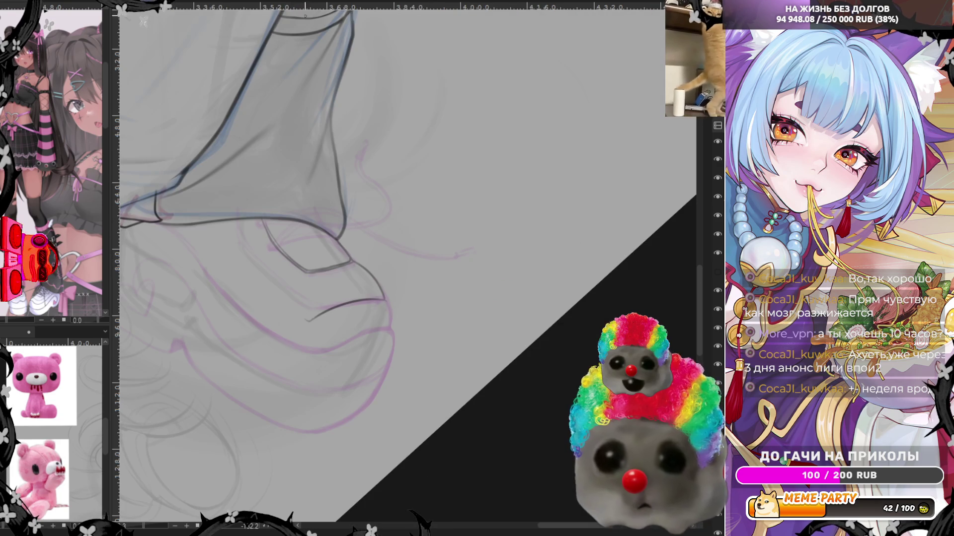
pyautogui.moveTo(239, 220); pyautogui.dragTo(238, 249)
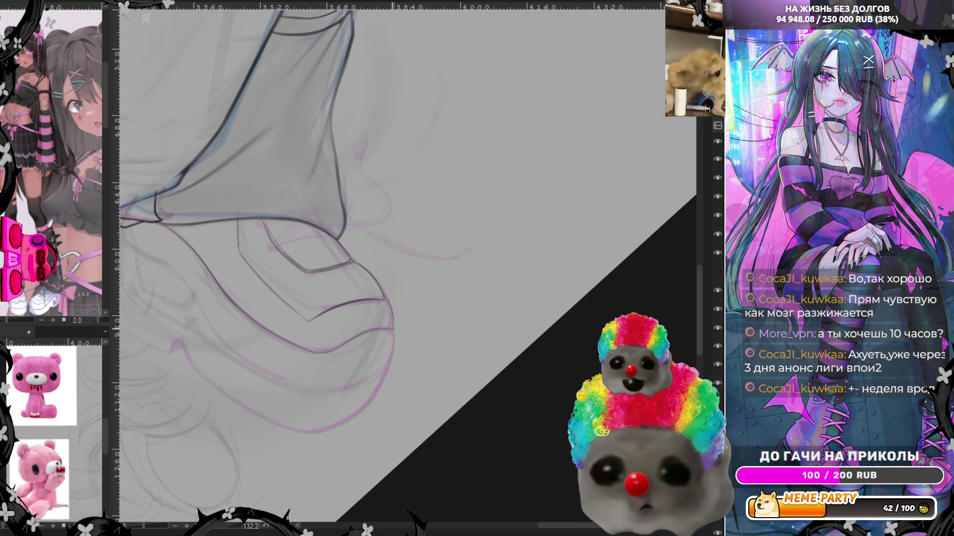
pyautogui.moveTo(556, 527); pyautogui.dragTo(527, 528)
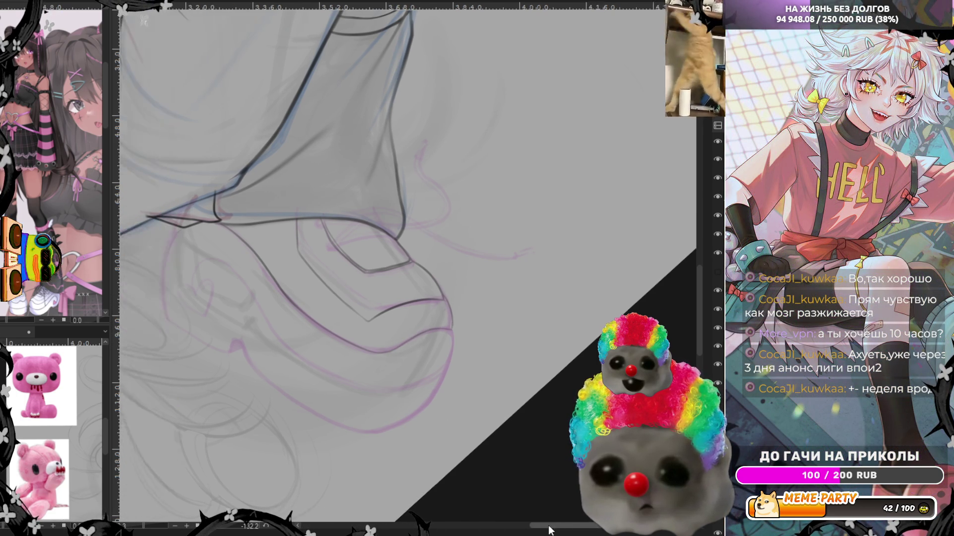
pyautogui.moveTo(349, 227)
pyautogui.mouseDown()
pyautogui.moveTo(343, 316)
pyautogui.moveTo(358, 220)
pyautogui.mouseUp()
pyautogui.hotkey('ctrl', 'z')
pyautogui.hotkey('ctrl', 'z')
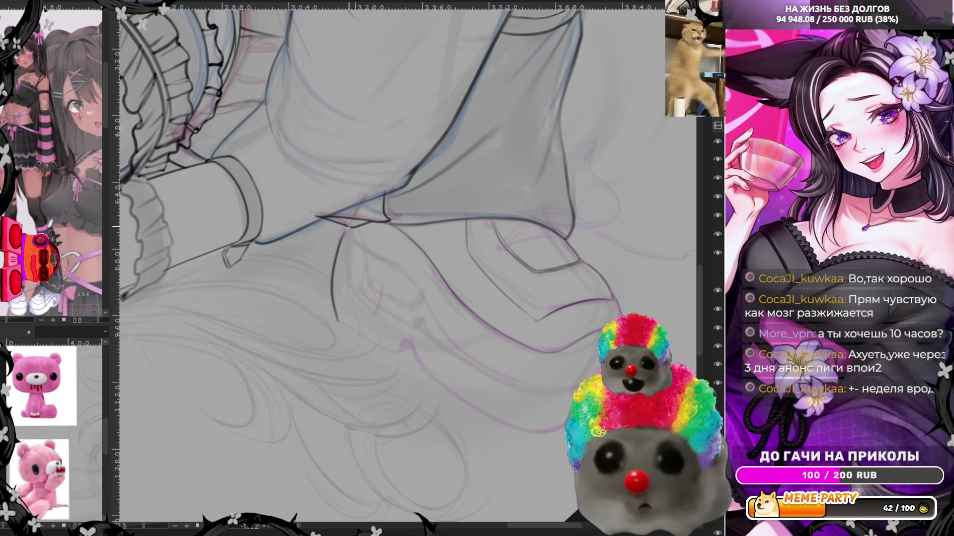
# Redraw the curve below the angular fold, then try a wavy lower-contour stroke and undo it
pyautogui.hotkey('ctrl', 'z')
pyautogui.moveTo(337, 319); pyautogui.dragTo(342, 236)
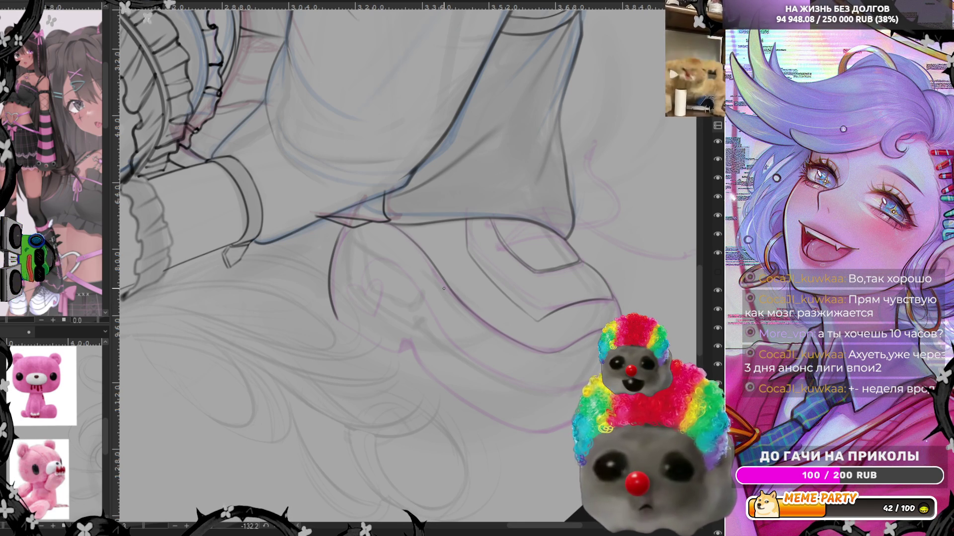
pyautogui.moveTo(356, 270); pyautogui.dragTo(437, 338)
pyautogui.hotkey('ctrl', 'z')
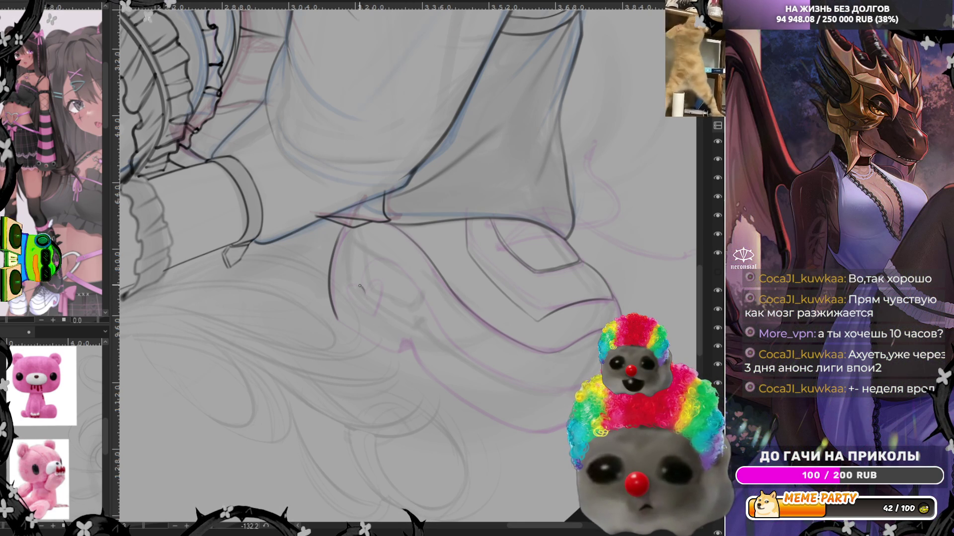
# Ink a small heart on the pink-sketched shape, redoing it, and arch an outline over it
pyautogui.moveTo(360, 286); pyautogui.dragTo(365, 292)
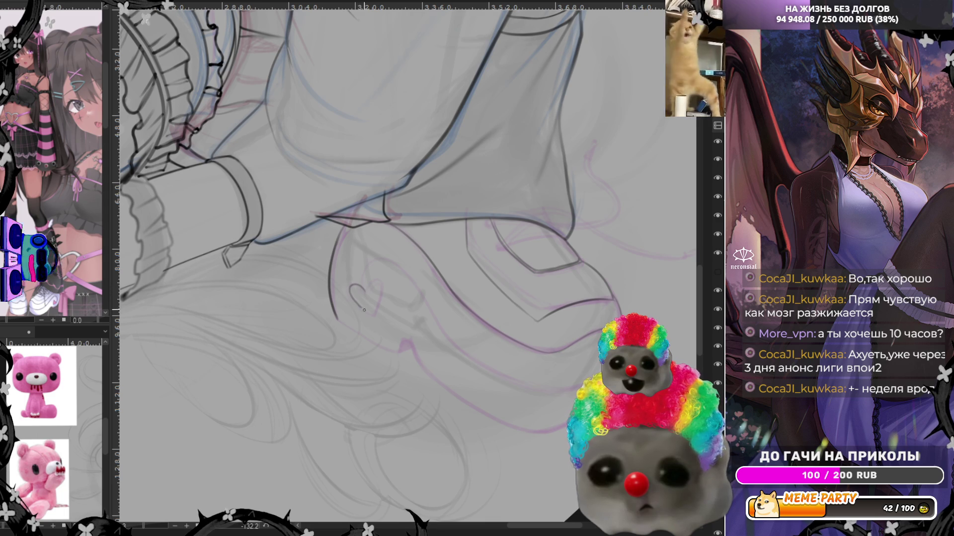
pyautogui.hotkey('ctrl', 'z')
pyautogui.moveTo(362, 289)
pyautogui.mouseDown()
pyautogui.moveTo(381, 279)
pyautogui.moveTo(367, 284)
pyautogui.mouseUp()
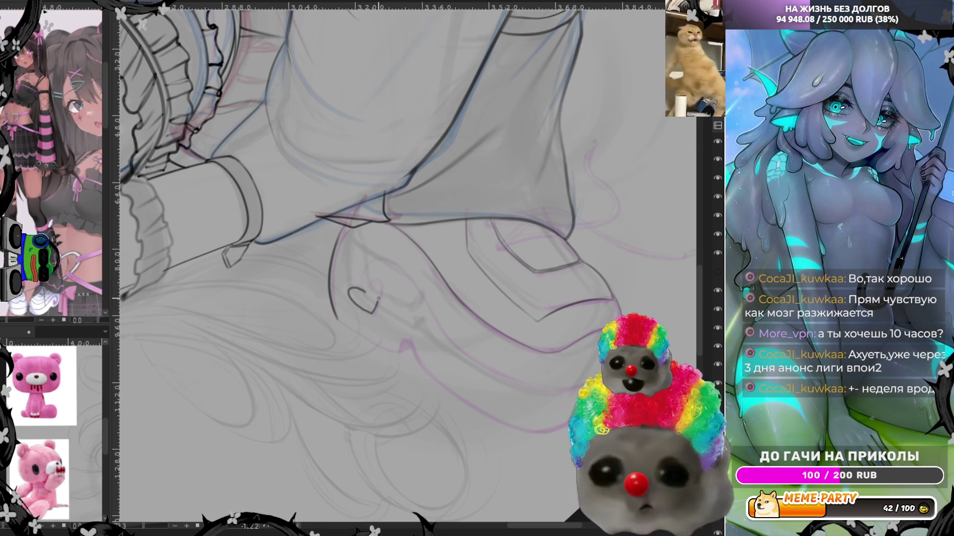
pyautogui.hotkey('ctrl', 'z')
pyautogui.moveTo(372, 310)
pyautogui.mouseDown()
pyautogui.moveTo(380, 293)
pyautogui.moveTo(370, 282)
pyautogui.mouseUp()
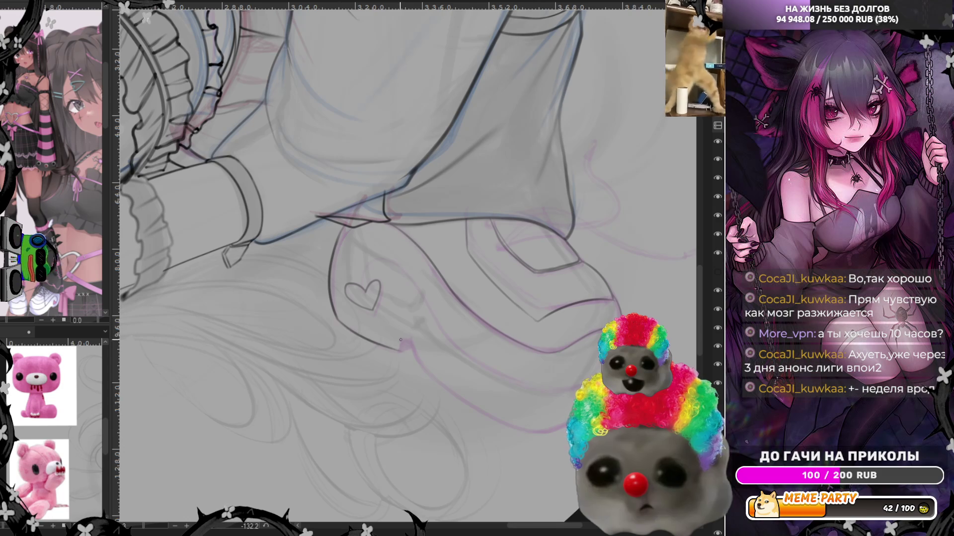
pyautogui.hotkey('ctrl', 'z')
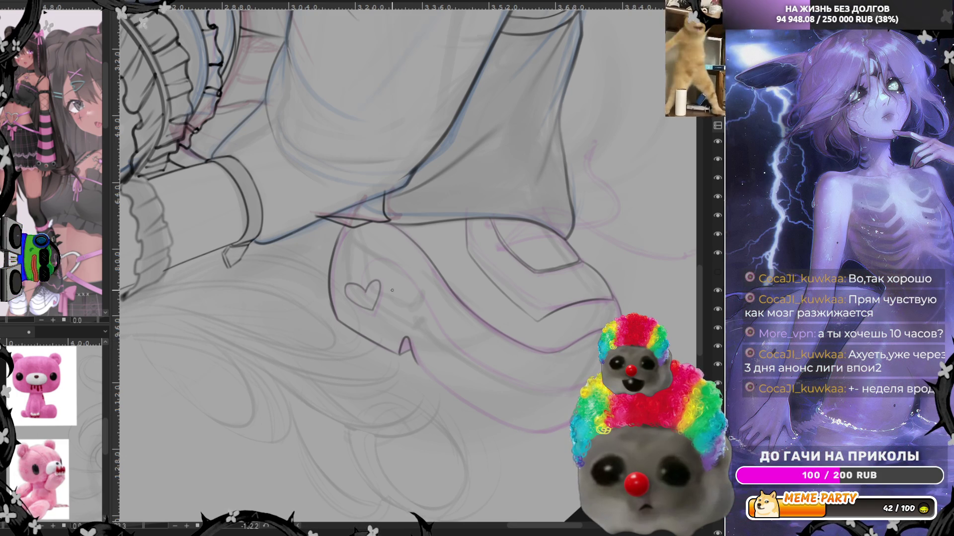
pyautogui.moveTo(366, 293); pyautogui.dragTo(491, 358)
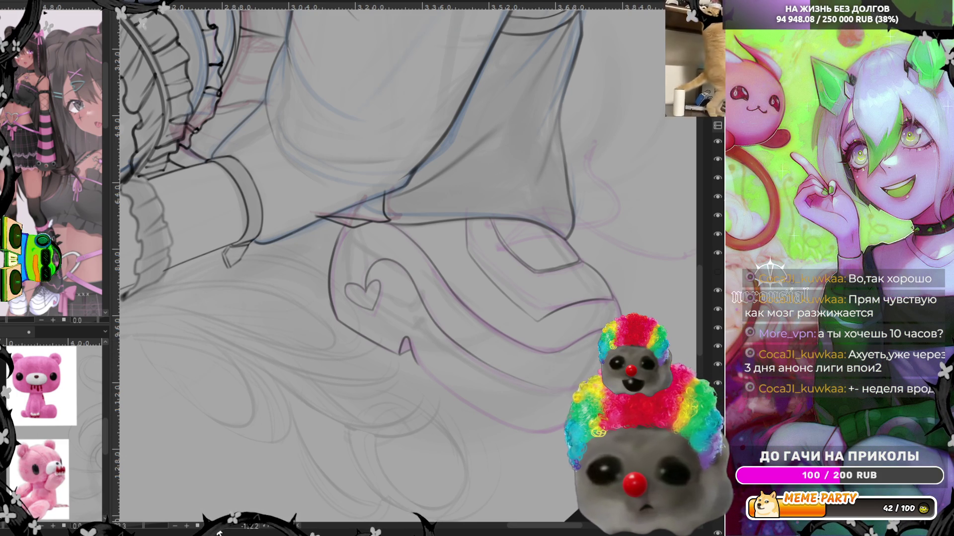
pyautogui.moveTo(471, 398); pyautogui.dragTo(348, 447)
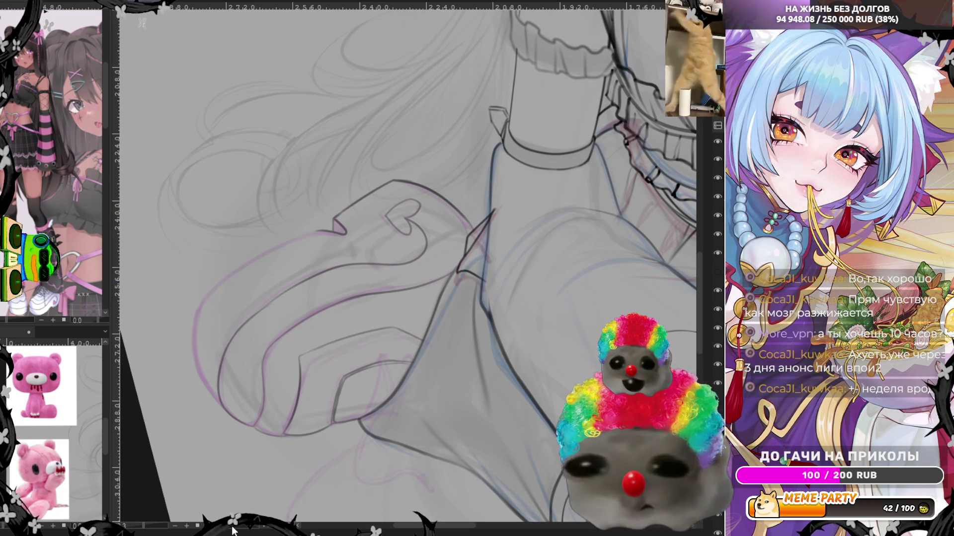
pyautogui.moveTo(233, 531); pyautogui.dragTo(207, 464)
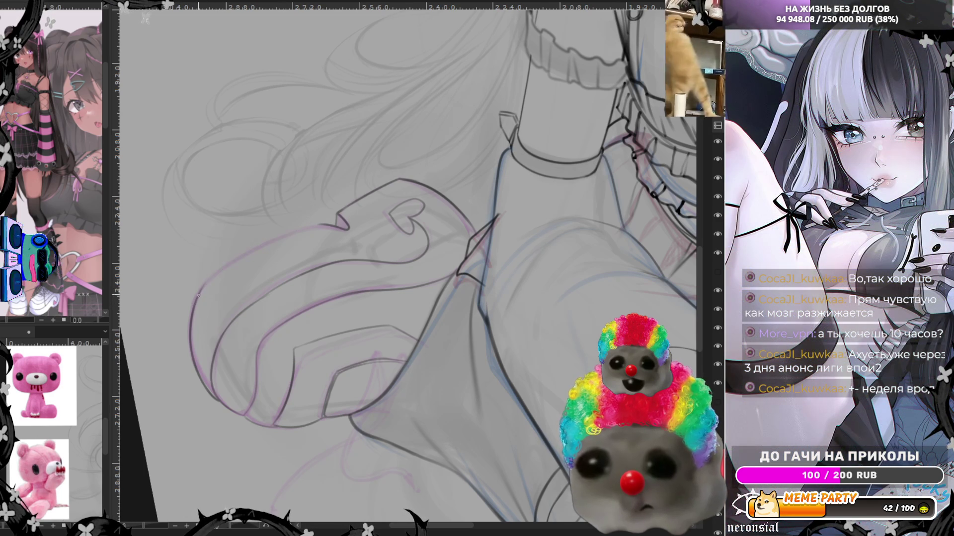
pyautogui.moveTo(211, 505); pyautogui.dragTo(344, 346)
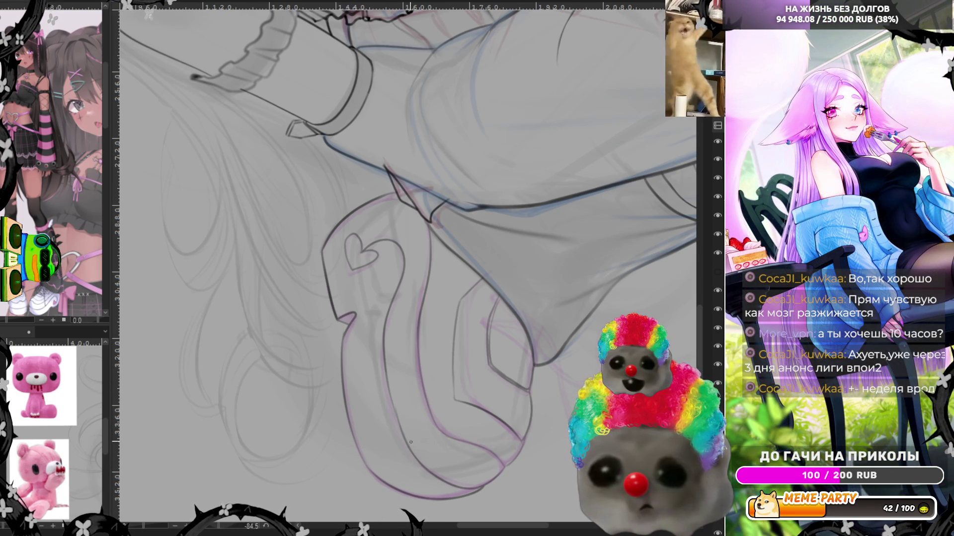
# Ink the boot's inner edge darker, re-ink the heart's left lobe, and lasso a strip beside it
pyautogui.moveTo(385, 339); pyautogui.dragTo(401, 425)
pyautogui.hotkey('ctrl', 'z')
pyautogui.moveTo(385, 357); pyautogui.dragTo(404, 441)
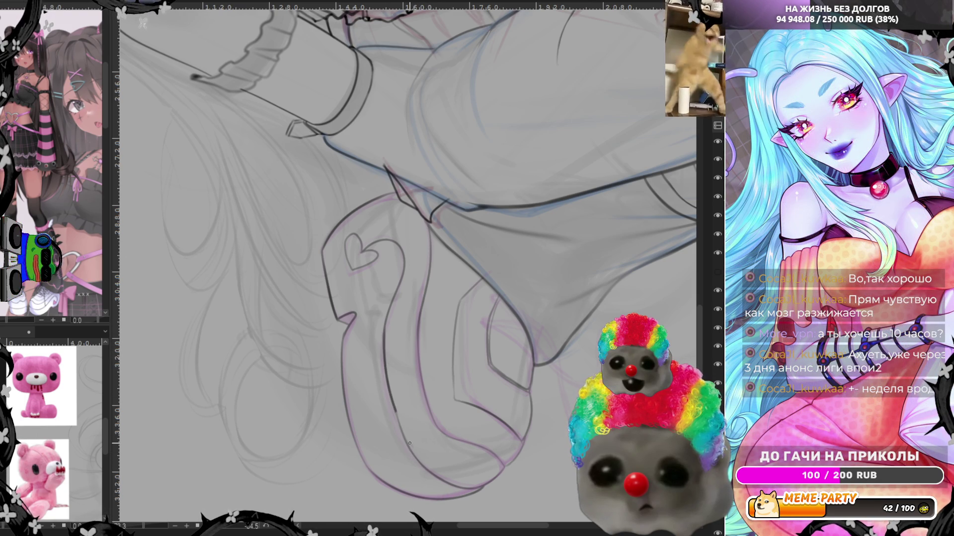
pyautogui.moveTo(385, 330); pyautogui.dragTo(410, 451)
pyautogui.moveTo(386, 373); pyautogui.dragTo(412, 454)
pyautogui.hotkey('ctrl', 'z')
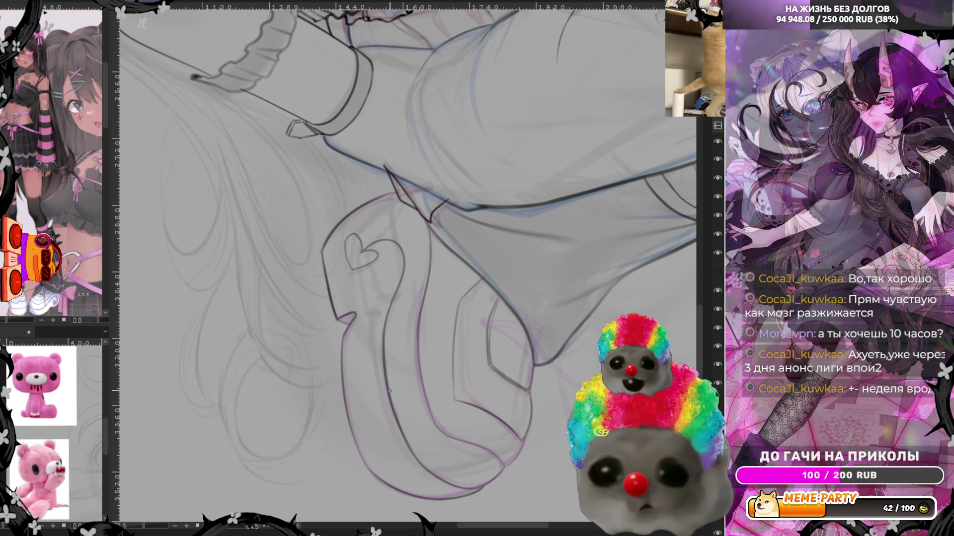
pyautogui.moveTo(385, 355); pyautogui.dragTo(412, 450)
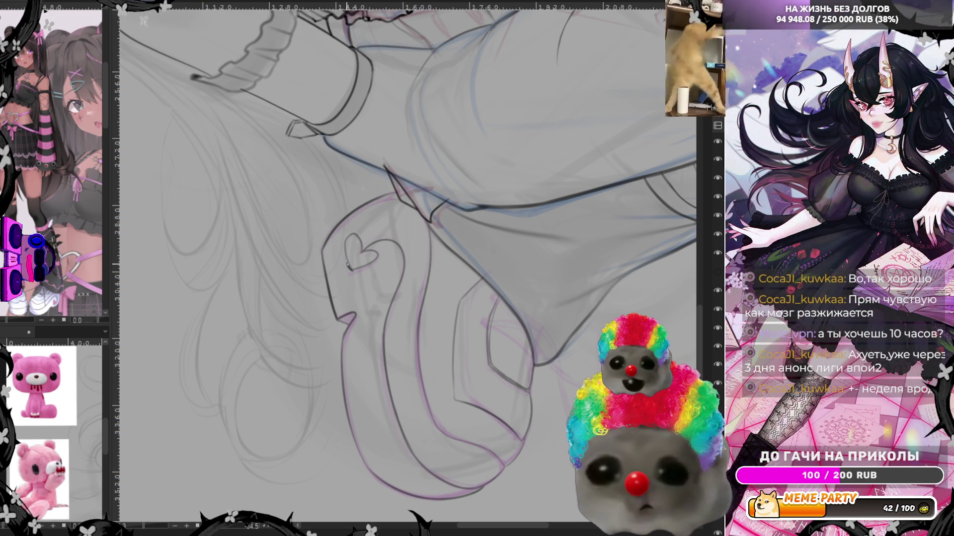
pyautogui.moveTo(345, 247)
pyautogui.mouseDown()
pyautogui.moveTo(351, 234)
pyautogui.moveTo(377, 254)
pyautogui.mouseUp()
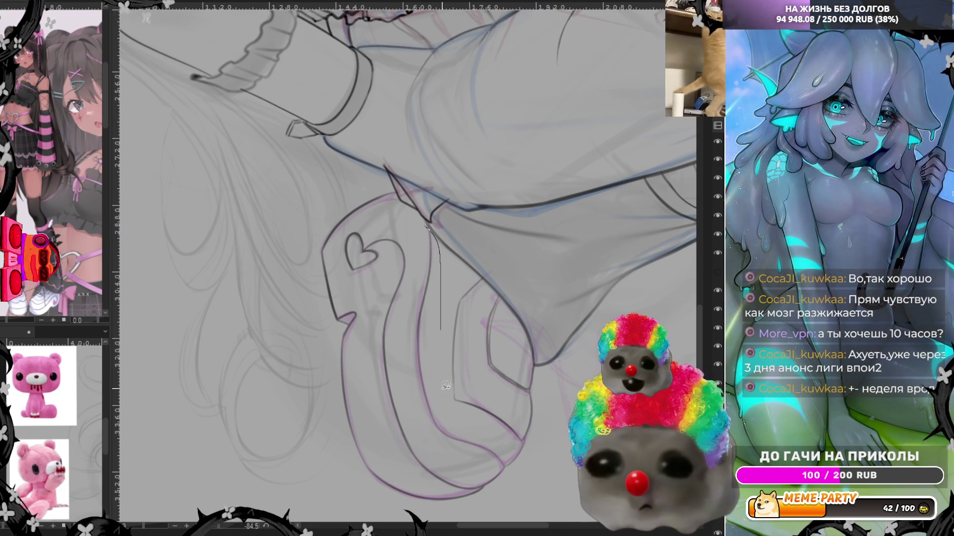
pyautogui.moveTo(446, 385)
pyautogui.mouseDown()
pyautogui.moveTo(421, 426)
pyautogui.moveTo(412, 308)
pyautogui.mouseUp()
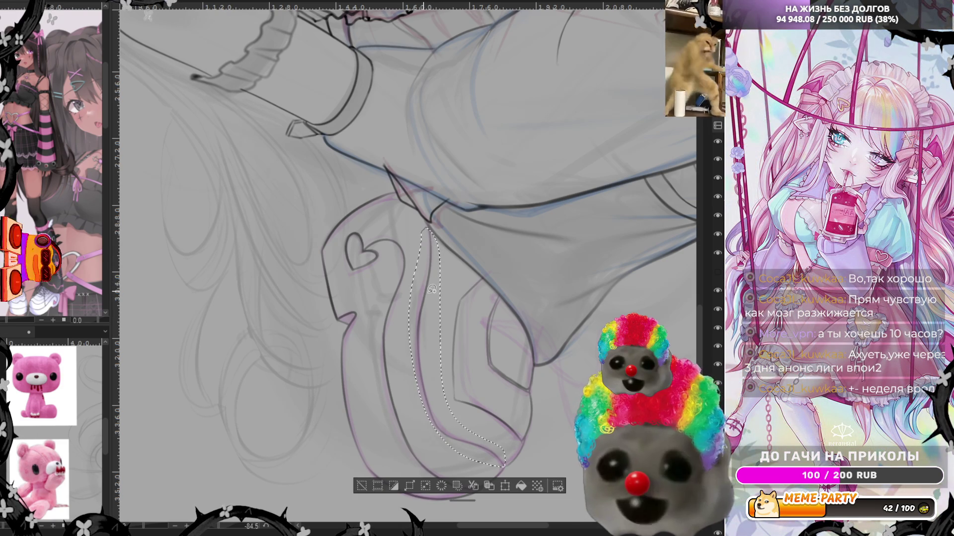
# Deselect, reset the canvas rotation to upright, and zoom in on the heart-decorated boot
pyautogui.hotkey('ctrl', 'd')
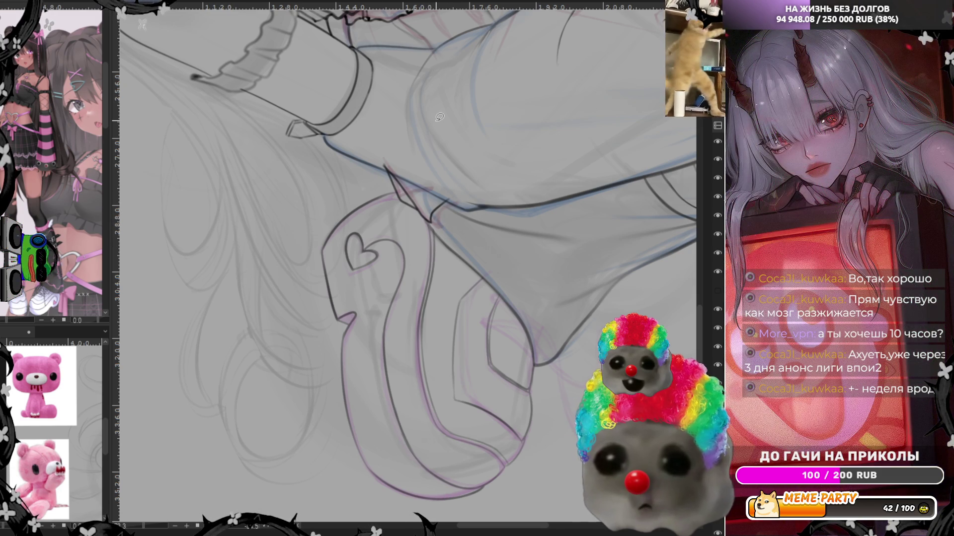
pyautogui.scroll(-4, 335, 304)
pyautogui.scroll(-5, 335, 305)
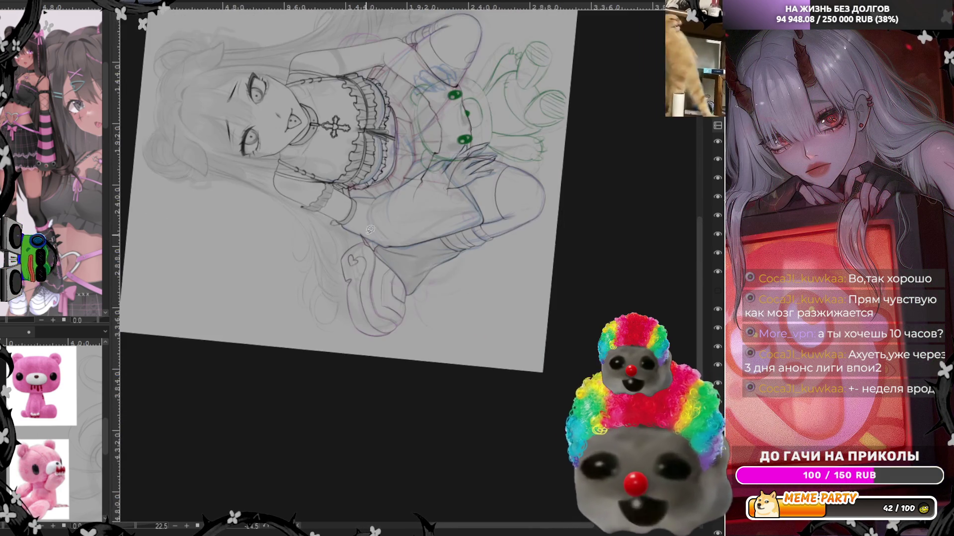
pyautogui.scroll(6, 335, 304)
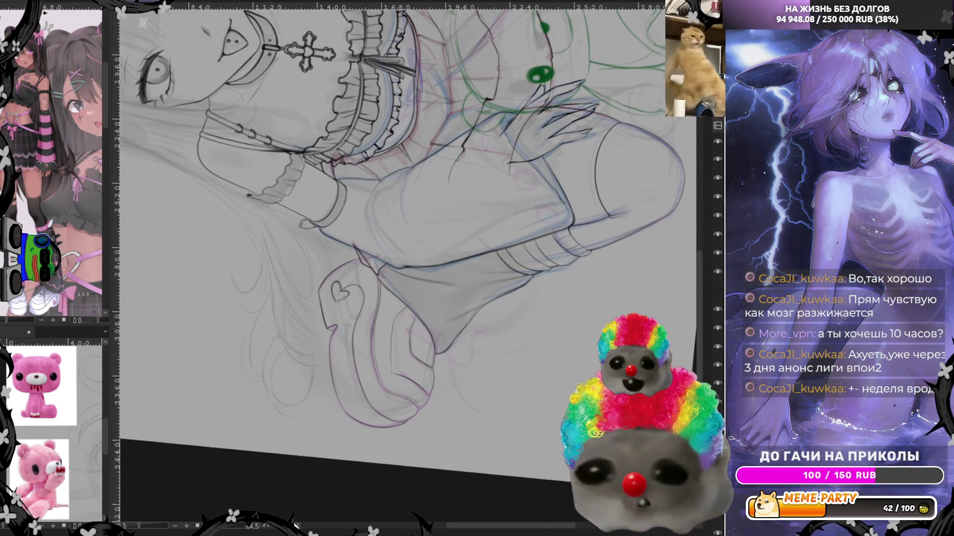
pyautogui.click(249, 530)
pyautogui.scroll(-2, 264, 236)
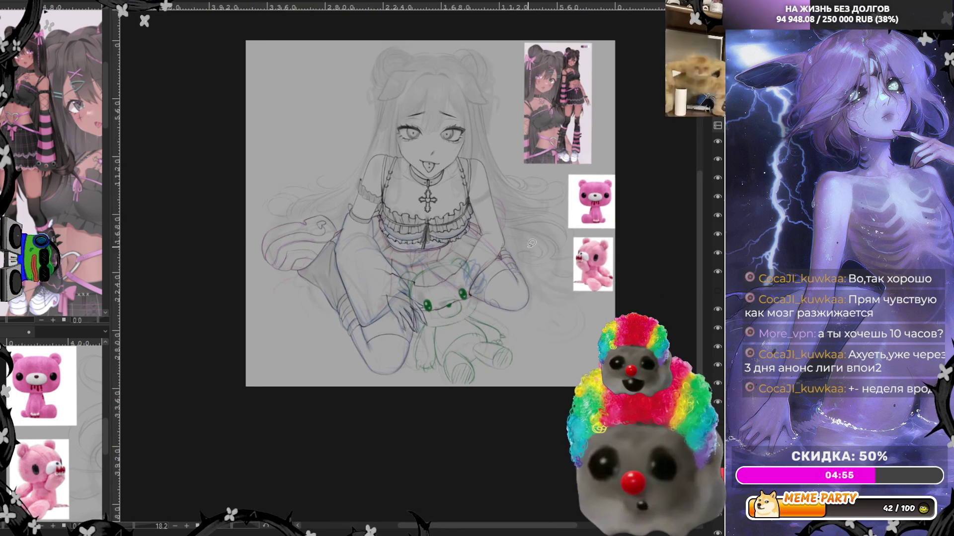
pyautogui.scroll(3, 264, 235)
pyautogui.scroll(3, 266, 254)
pyautogui.scroll(3, 266, 258)
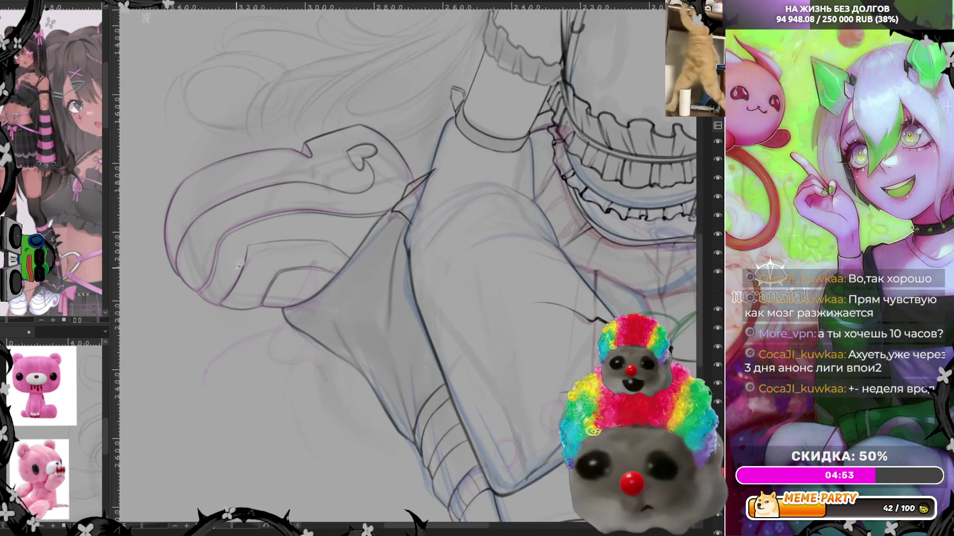
pyautogui.scroll(-1, 378, 271)
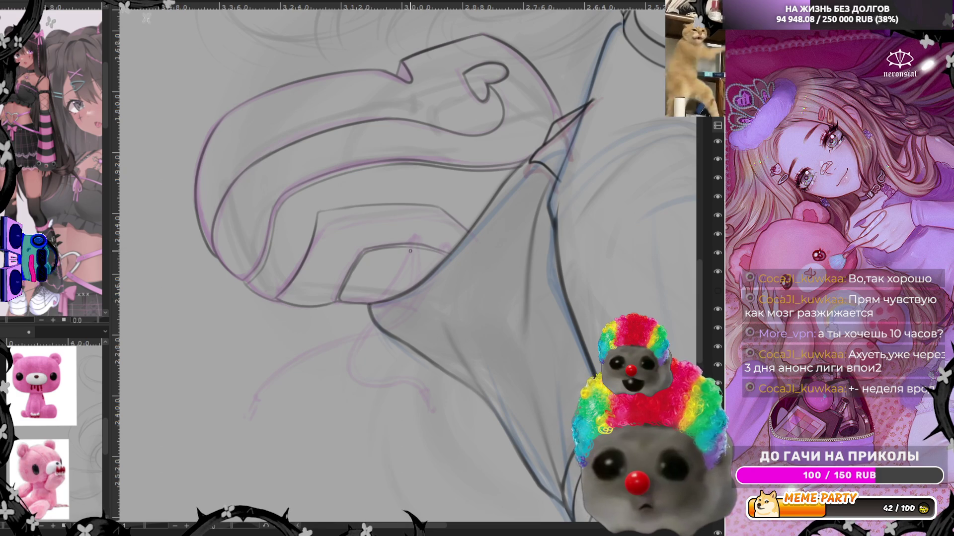
pyautogui.scroll(5, 59, 298)
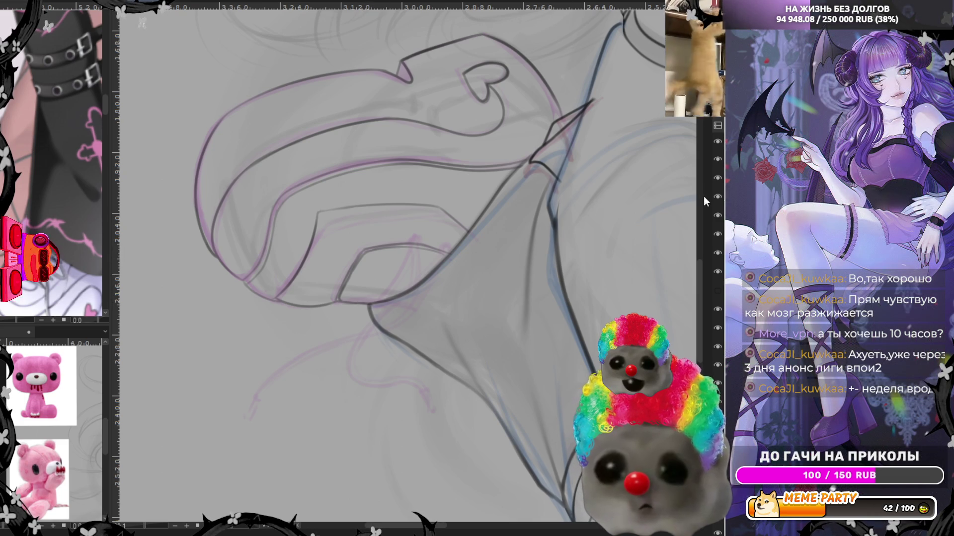
# Ink the first diagonal strap line across the shoe, undoing an extra stroke
pyautogui.moveTo(355, 303); pyautogui.dragTo(389, 235)
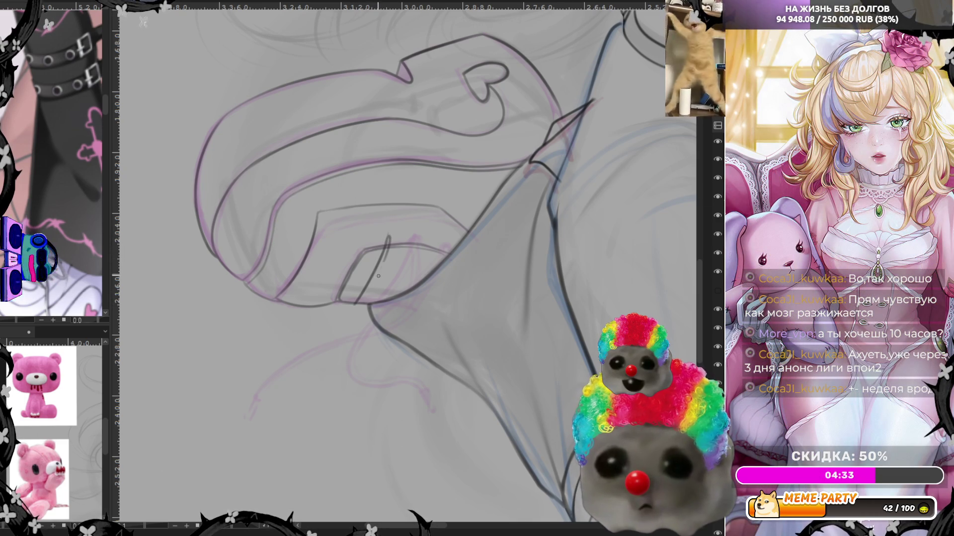
pyautogui.moveTo(365, 302); pyautogui.dragTo(387, 259)
pyautogui.moveTo(361, 307); pyautogui.dragTo(386, 247)
pyautogui.hotkey('ctrl', 'z')
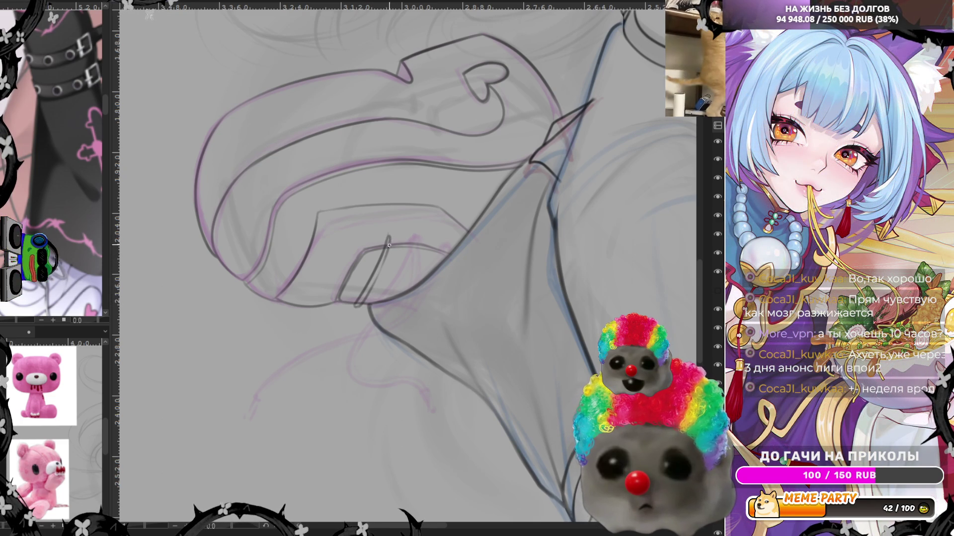
# Mirror the canvas view and ink the strap's top edge
pyautogui.press('m')
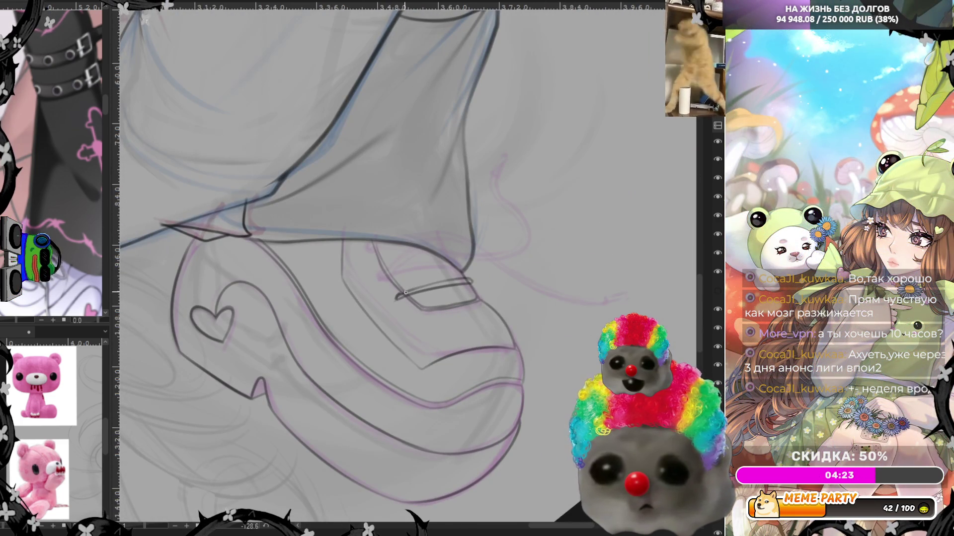
pyautogui.moveTo(401, 296); pyautogui.dragTo(444, 284)
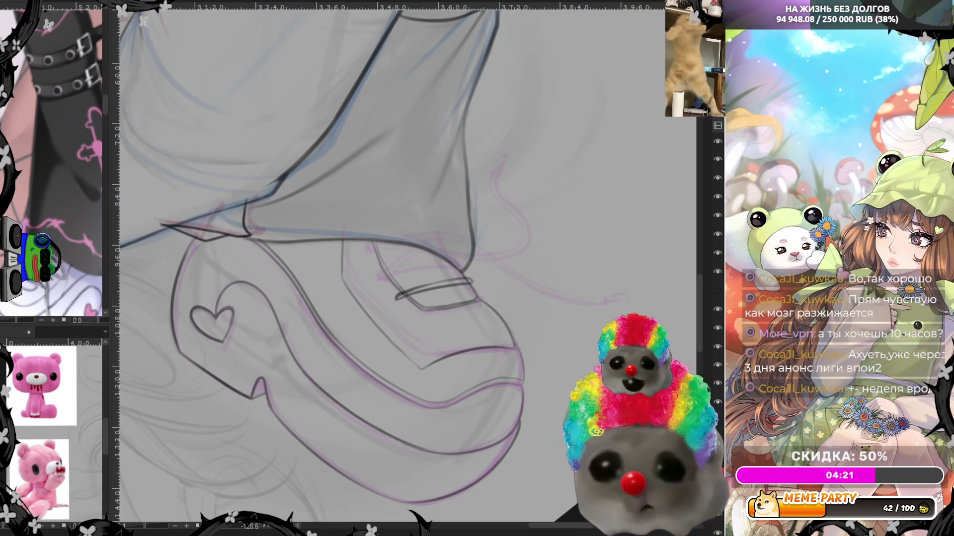
pyautogui.moveTo(224, 531); pyautogui.dragTo(439, 297)
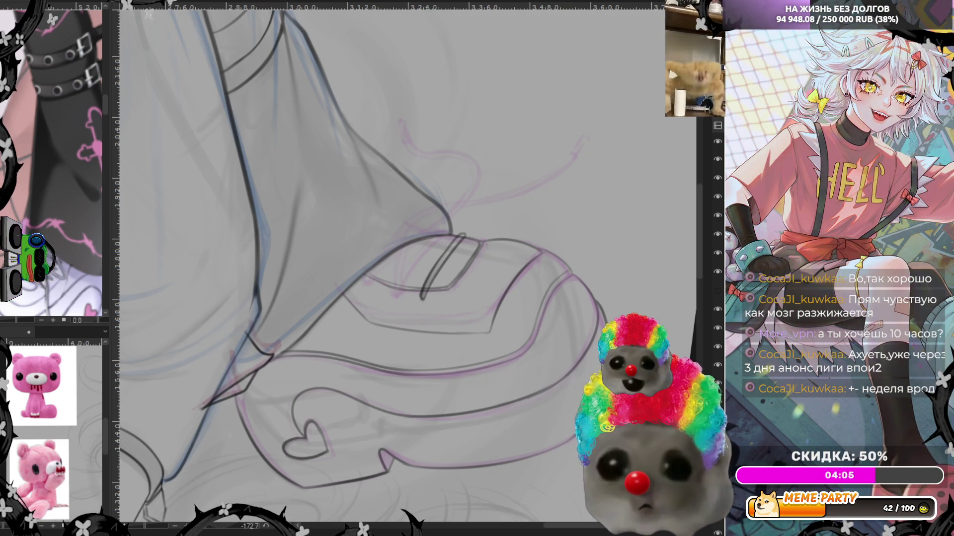
# On the layer below, ink the vertical and crossing strap lines, then rotate back toward upright
pyautogui.press('pagedown')
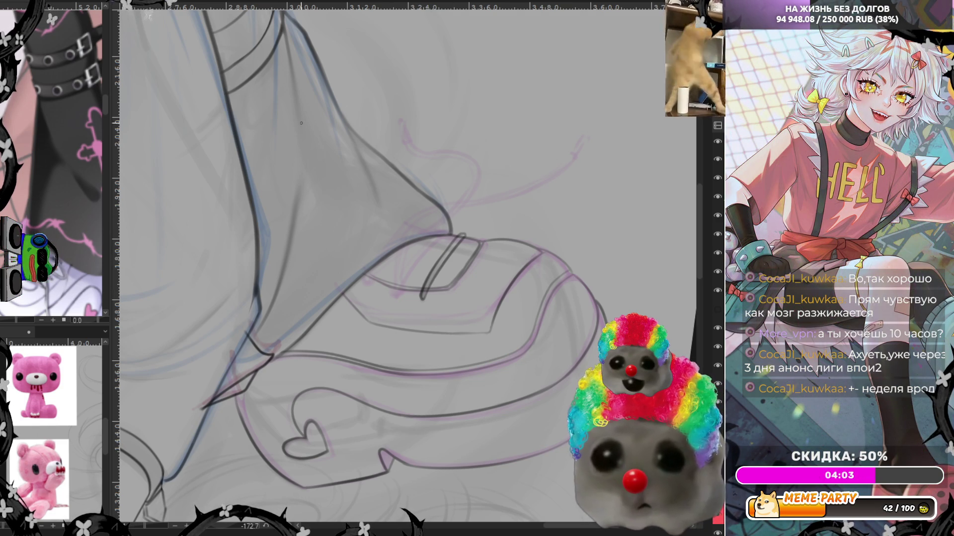
pyautogui.moveTo(462, 234)
pyautogui.mouseDown()
pyautogui.moveTo(395, 293)
pyautogui.moveTo(456, 234)
pyautogui.mouseUp()
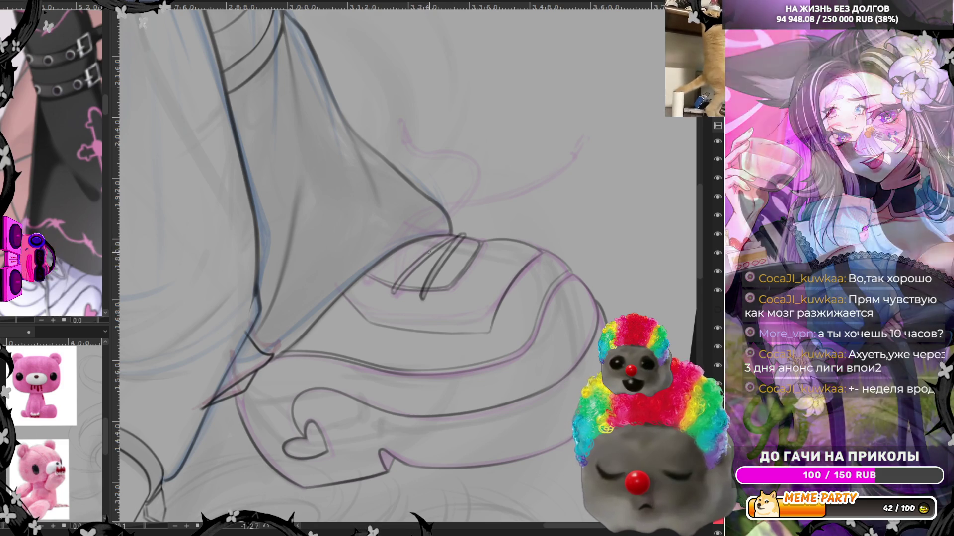
pyautogui.moveTo(420, 296); pyautogui.dragTo(425, 233)
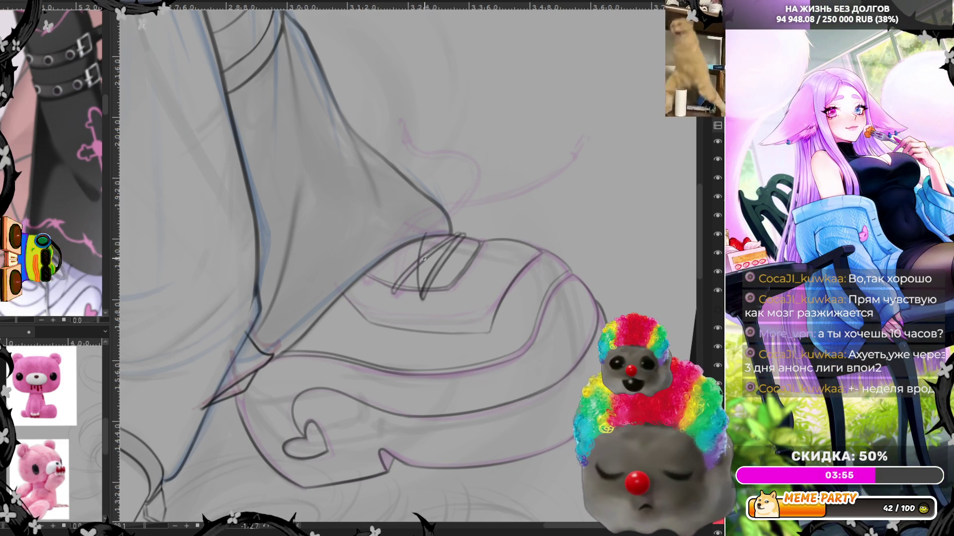
pyautogui.moveTo(423, 290); pyautogui.dragTo(427, 235)
pyautogui.hotkey('ctrl', 'z')
pyautogui.moveTo(421, 292); pyautogui.dragTo(425, 243)
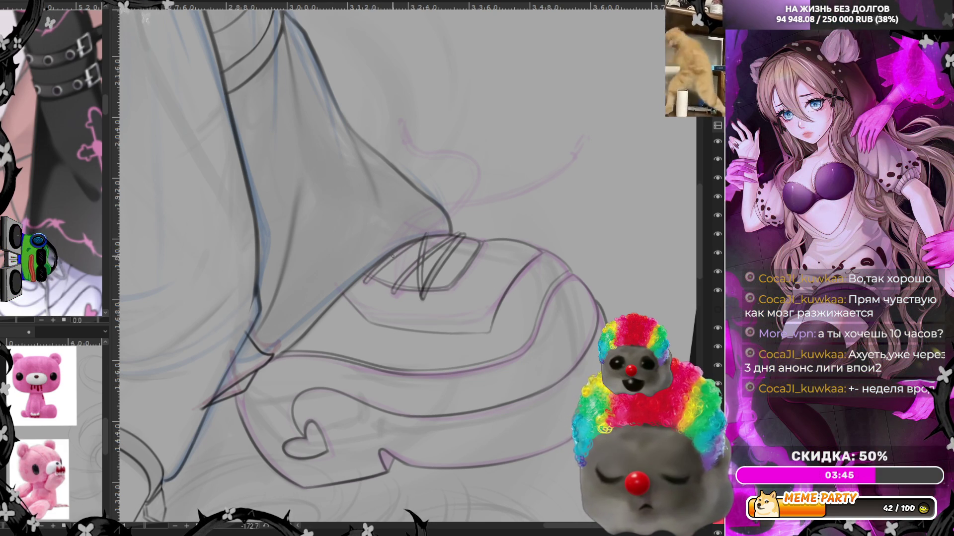
pyautogui.moveTo(391, 290); pyautogui.dragTo(396, 258)
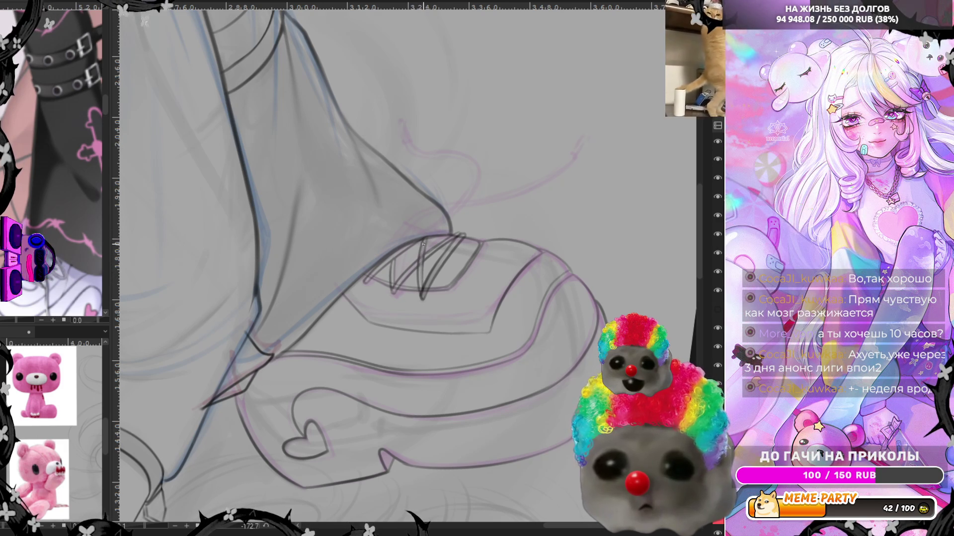
pyautogui.moveTo(424, 281); pyautogui.dragTo(422, 251)
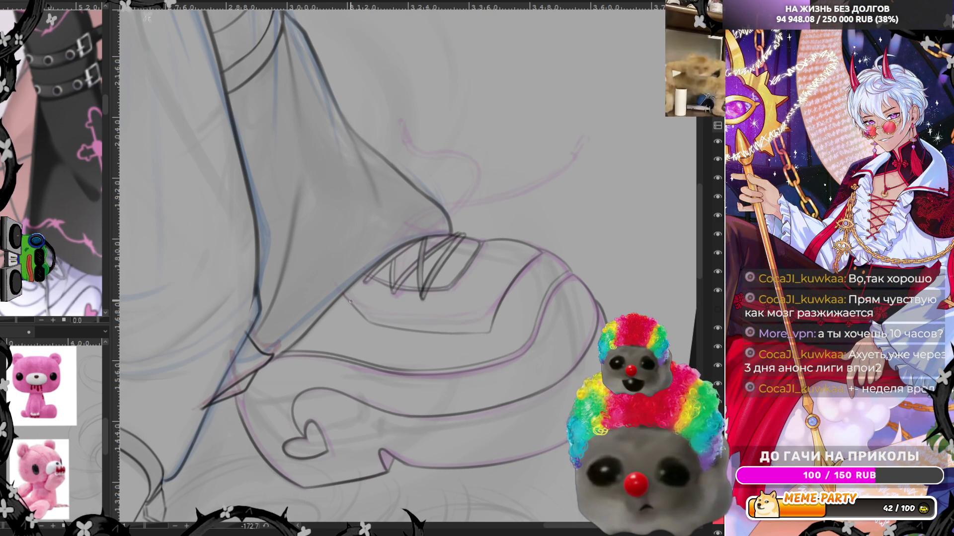
pyautogui.moveTo(220, 534); pyautogui.dragTo(405, 328)
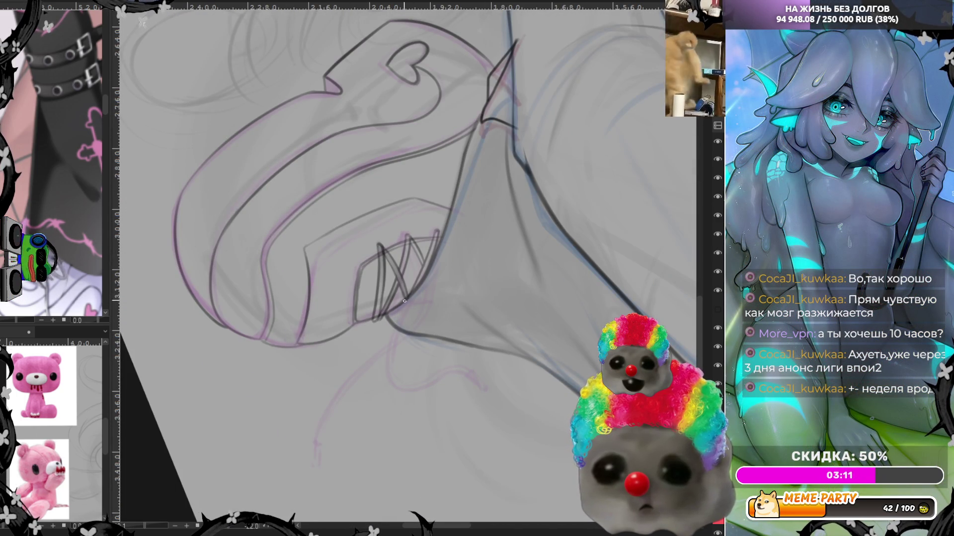
# Draw the lace loop under the straps with long curved ends trailing downward
pyautogui.moveTo(394, 384)
pyautogui.mouseDown()
pyautogui.moveTo(410, 298)
pyautogui.moveTo(391, 366)
pyautogui.moveTo(473, 374)
pyautogui.mouseUp()
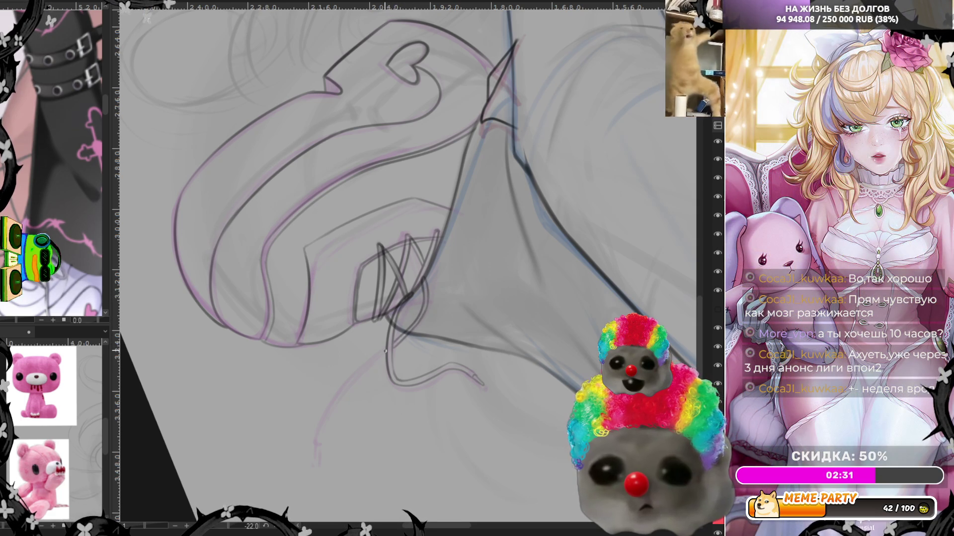
pyautogui.moveTo(325, 441); pyautogui.dragTo(387, 350)
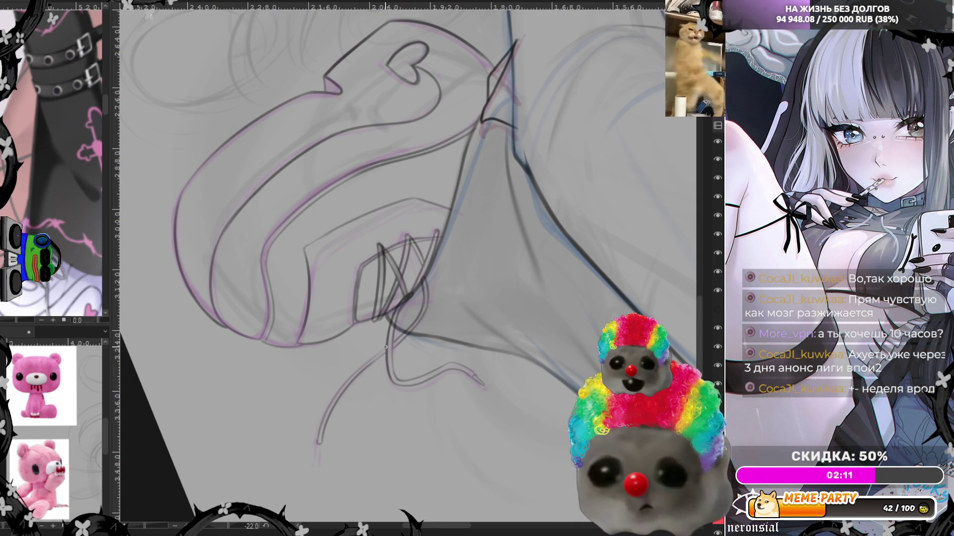
pyautogui.moveTo(317, 447); pyautogui.dragTo(319, 462)
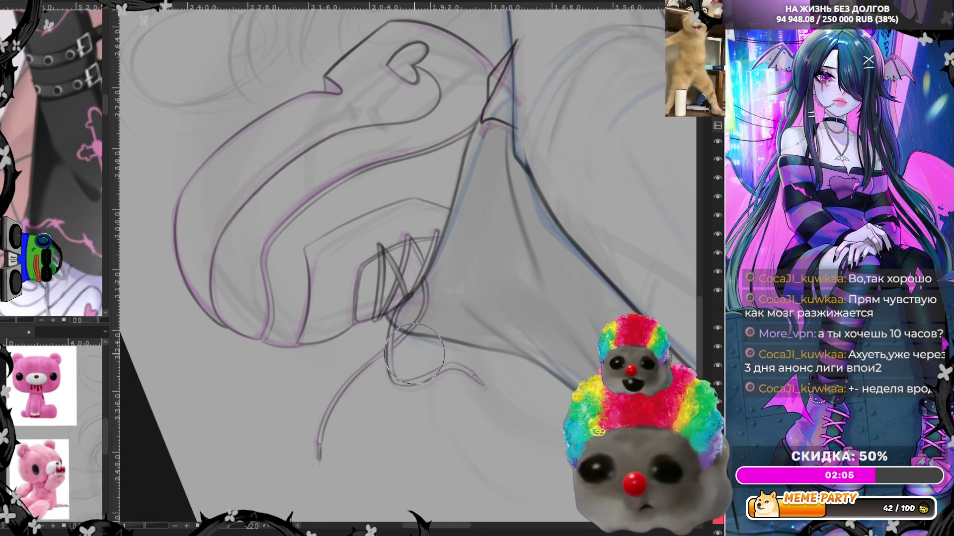
pyautogui.moveTo(388, 347); pyautogui.dragTo(465, 371)
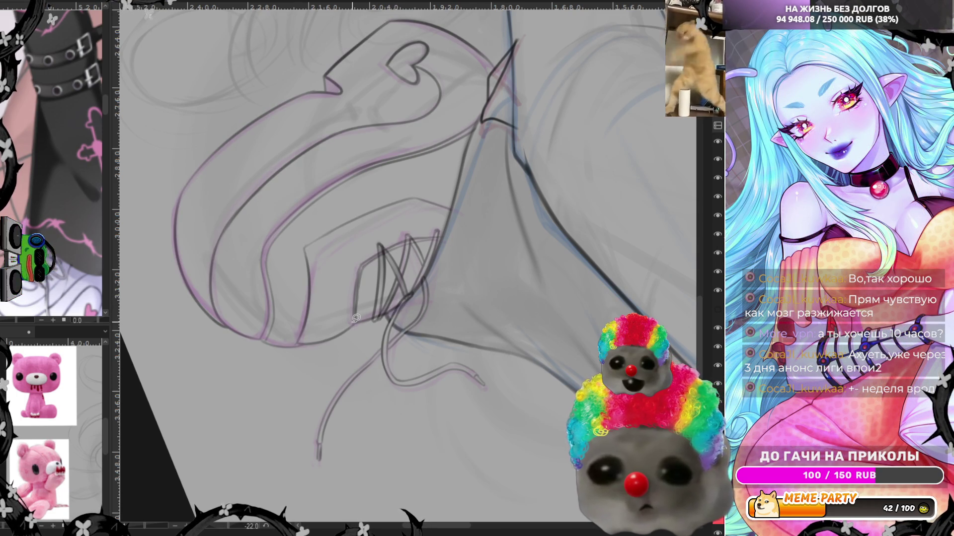
pyautogui.scroll(-2, 356, 317)
pyautogui.scroll(-2, 356, 318)
pyautogui.scroll(-2, 355, 318)
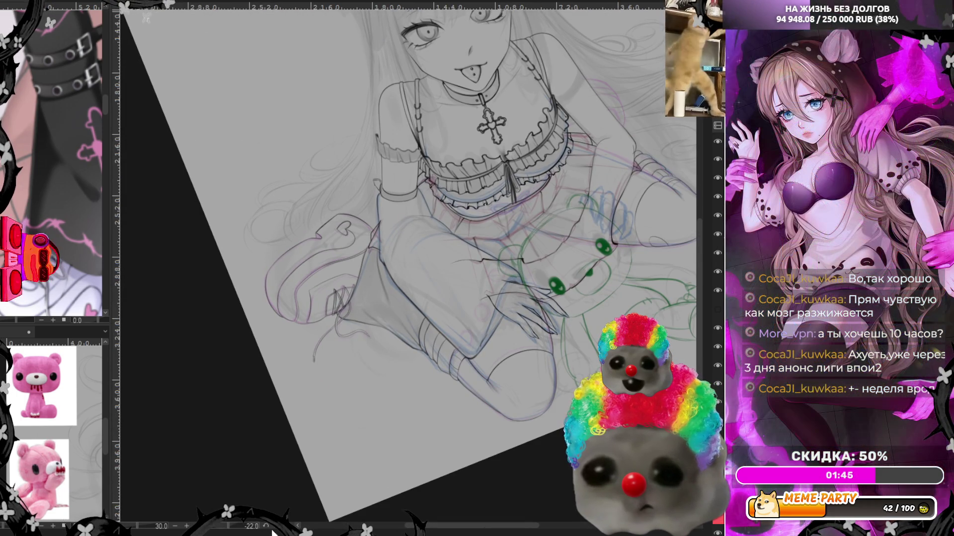
pyautogui.press('5')
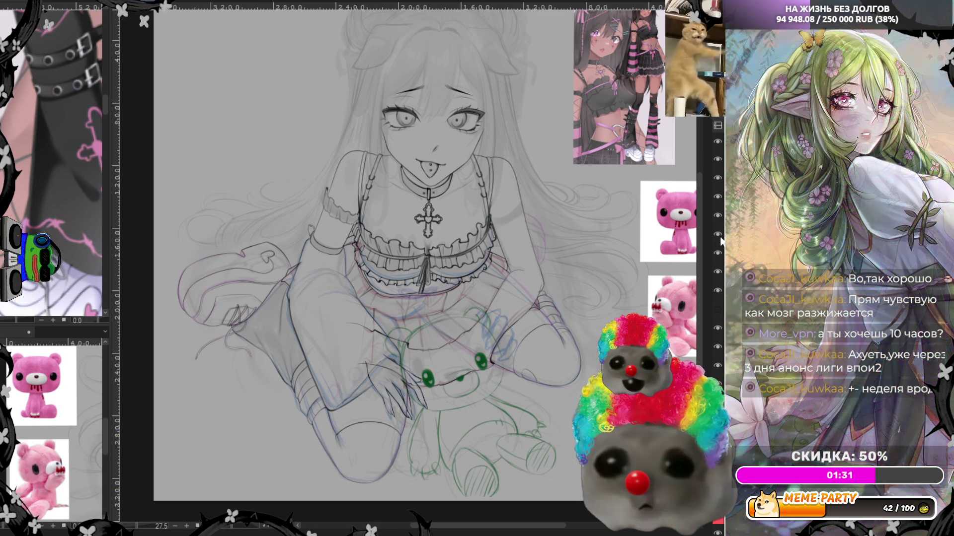
pyautogui.scroll(-2, 539, 239)
pyautogui.scroll(3, 539, 239)
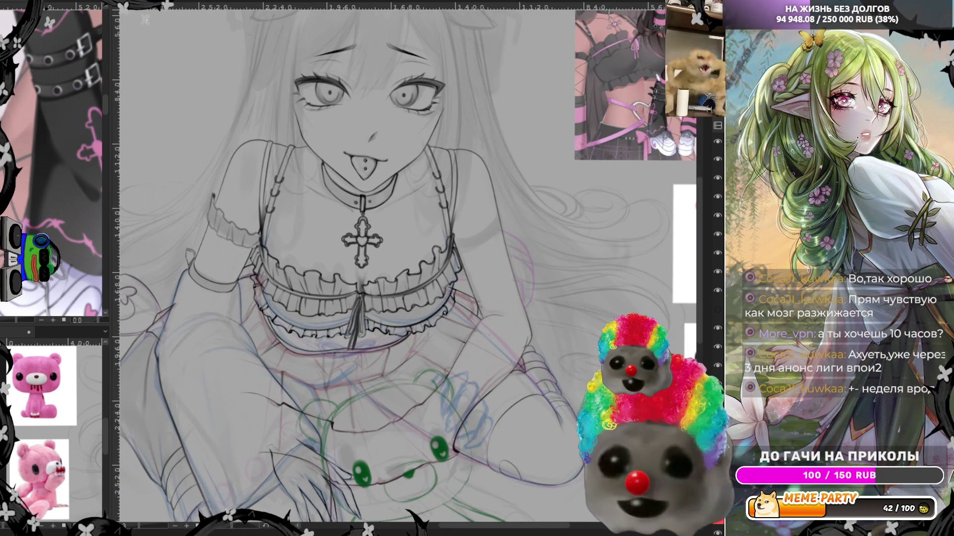
pyautogui.scroll(1, 546, 282)
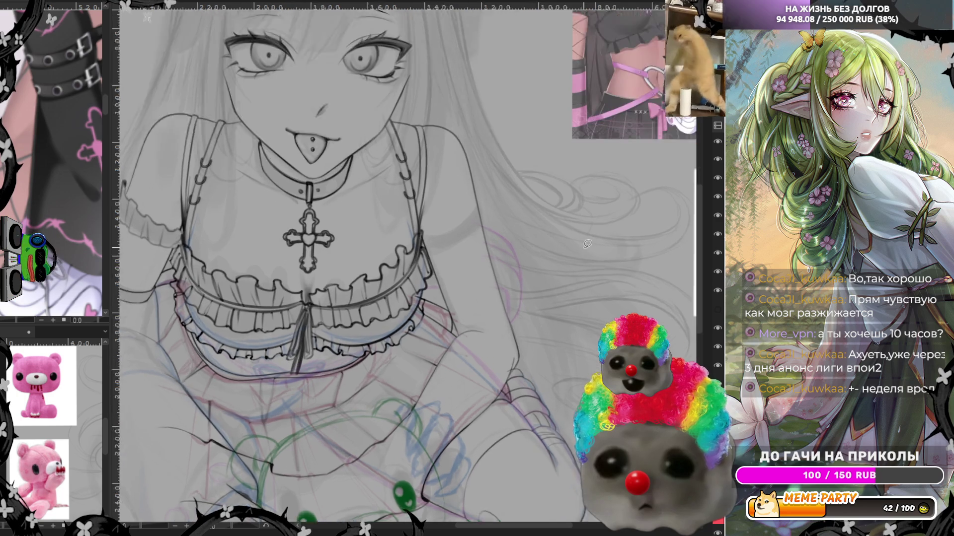
pyautogui.scroll(1, 546, 281)
pyautogui.scroll(1, 546, 281)
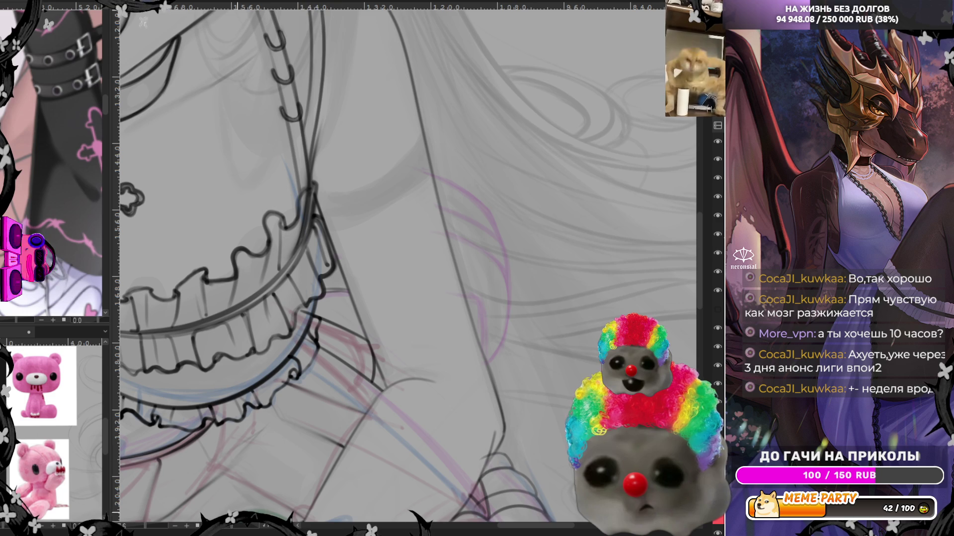
# Ink a curved line along the arm's underside below the frilled cuff, undoing a faint stray stroke
pyautogui.moveTo(240, 532); pyautogui.dragTo(306, 282)
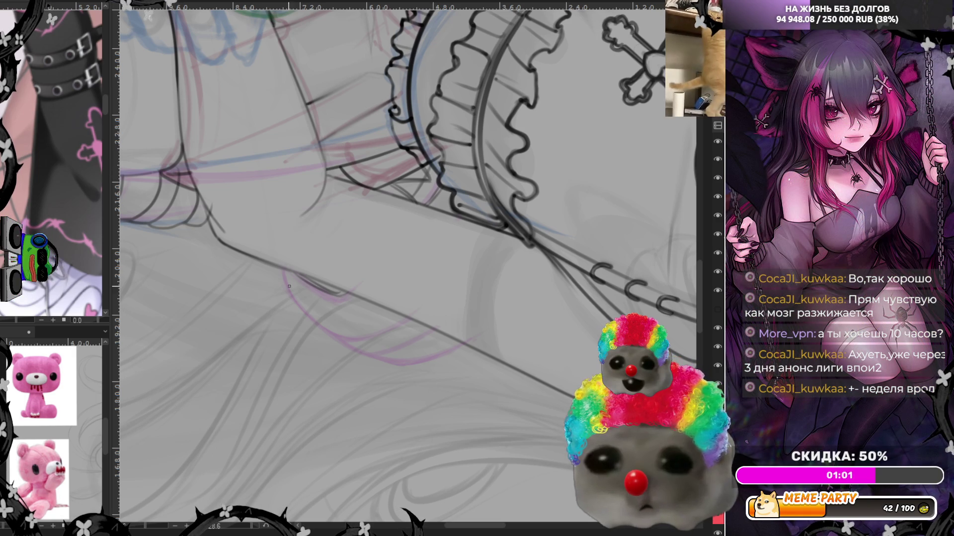
pyautogui.moveTo(283, 269)
pyautogui.mouseDown()
pyautogui.moveTo(368, 338)
pyautogui.moveTo(385, 326)
pyautogui.mouseUp()
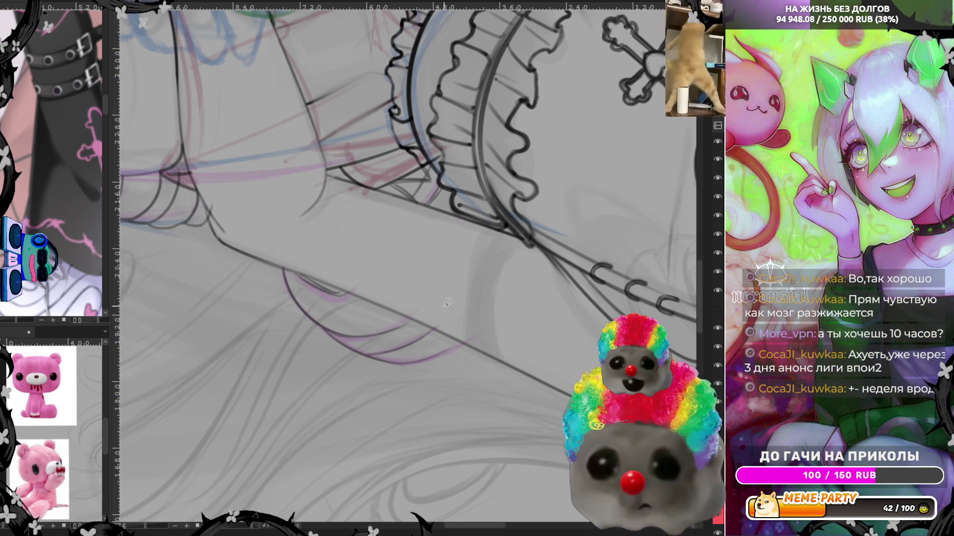
pyautogui.hotkey('ctrl', 'z')
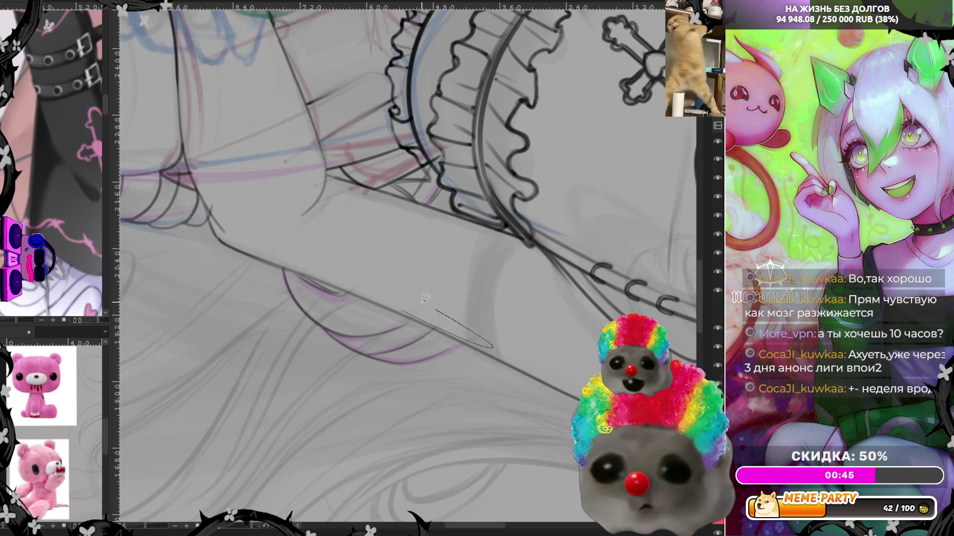
# Reset the view upright, undo a long torso stroke, and draw a thin line along the arm
pyautogui.scroll(1, 348, 238)
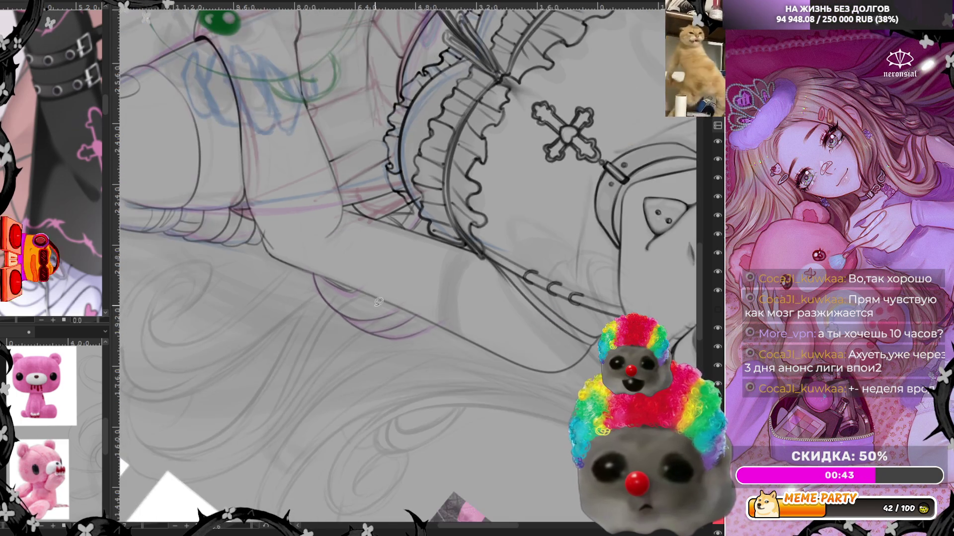
pyautogui.scroll(1, 298, 209)
pyautogui.scroll(1, 239, 179)
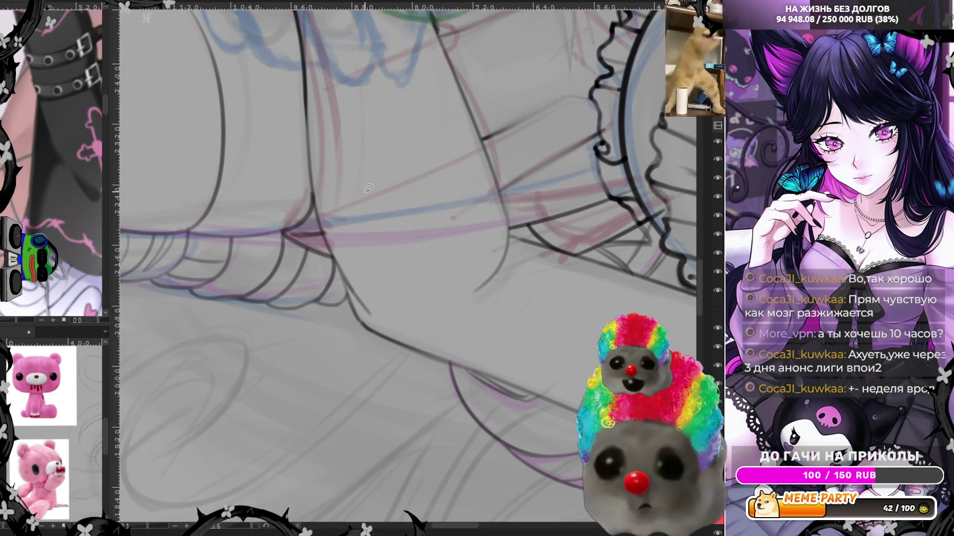
pyautogui.moveTo(356, 304); pyautogui.dragTo(416, 490)
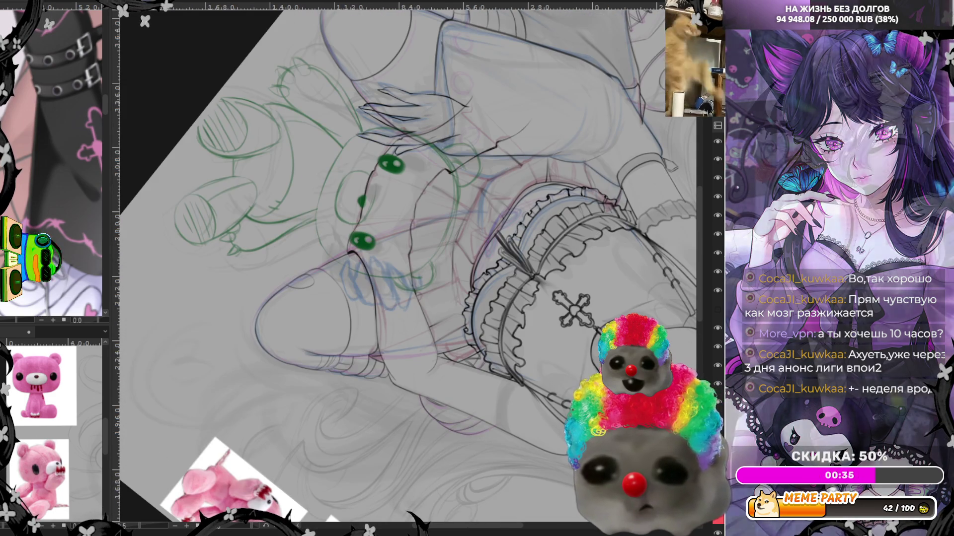
pyautogui.hotkey('ctrl', '0')
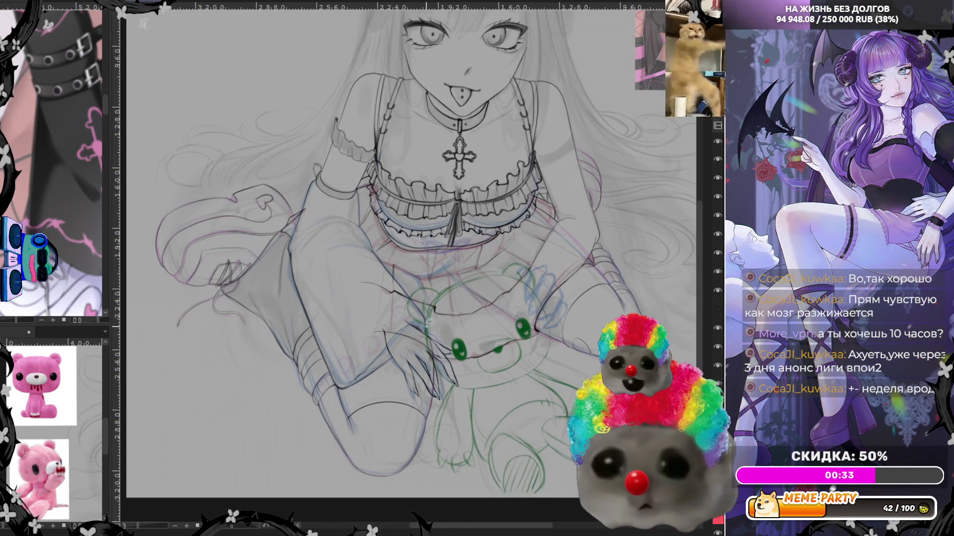
pyautogui.scroll(2, 432, 308)
pyautogui.click(718, 329)
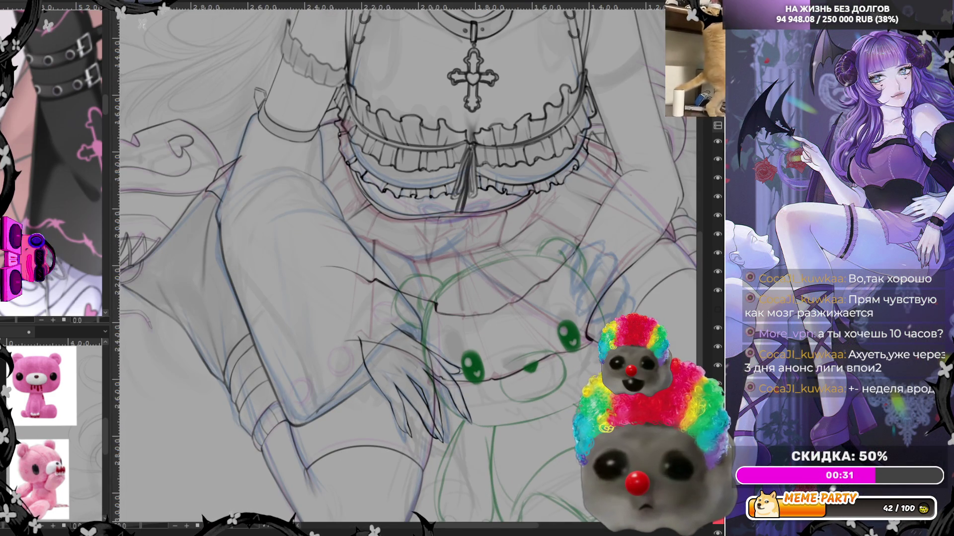
pyautogui.scroll(1, 361, 269)
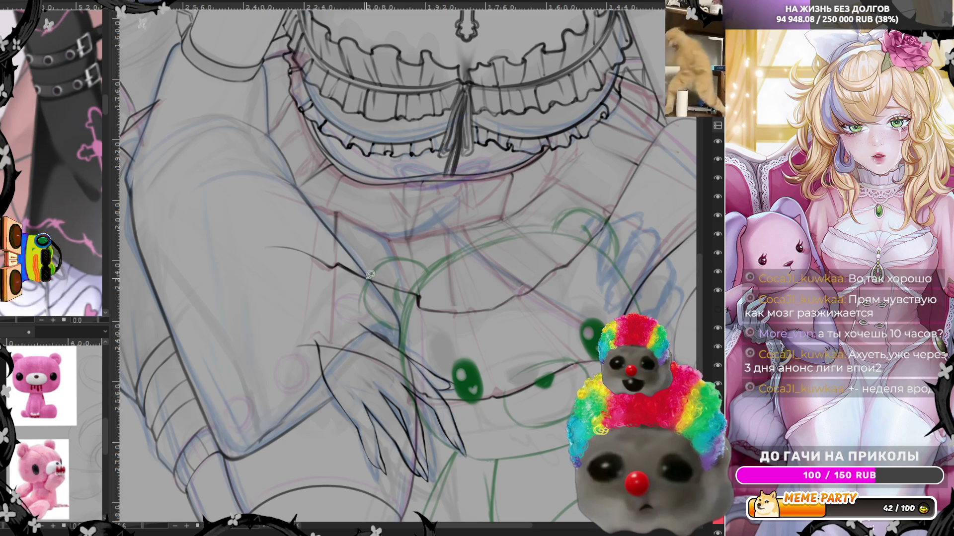
pyautogui.hotkey('ctrl', 'z')
pyautogui.moveTo(347, 260); pyautogui.dragTo(389, 302)
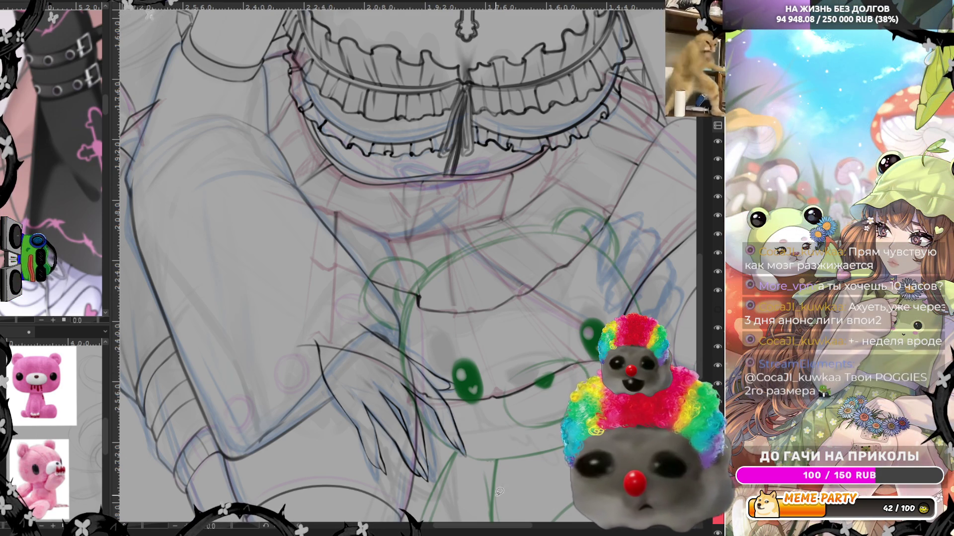
# Toggle the lineart layers near the bear to compare, adding a short stroke by the ear
pyautogui.moveTo(445, 528); pyautogui.dragTo(534, 320)
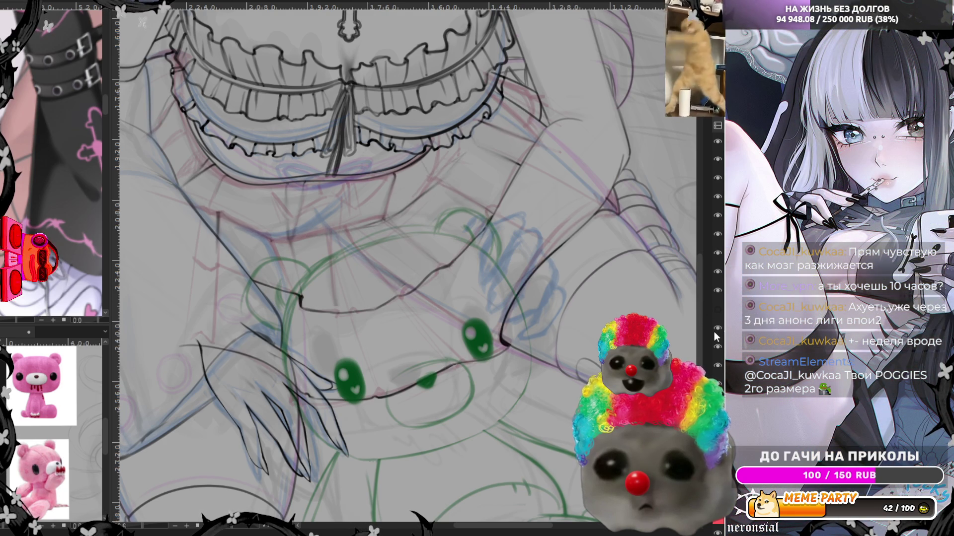
pyautogui.click(714, 332)
pyautogui.click(714, 331)
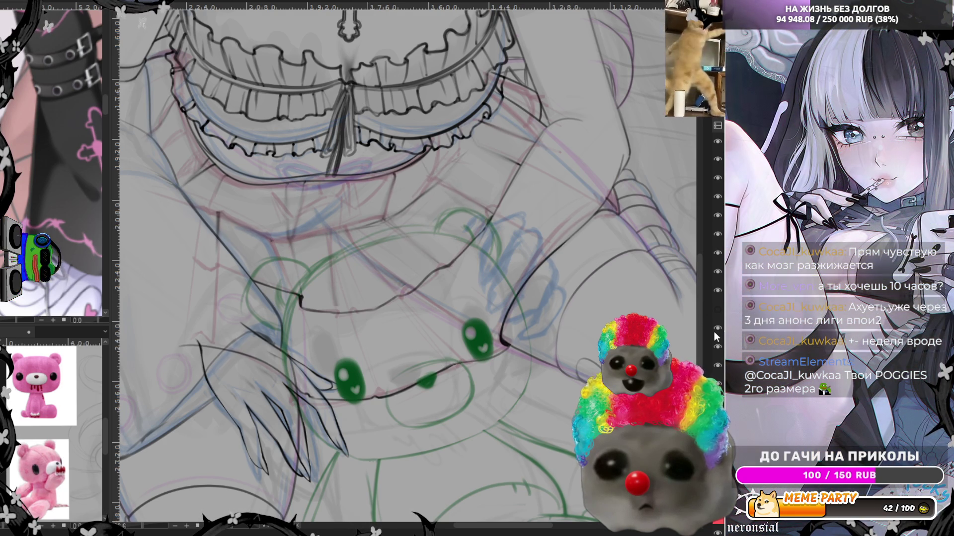
pyautogui.click(713, 332)
pyautogui.click(713, 332)
pyautogui.click(714, 331)
pyautogui.click(714, 332)
pyautogui.click(714, 332)
pyautogui.click(714, 332)
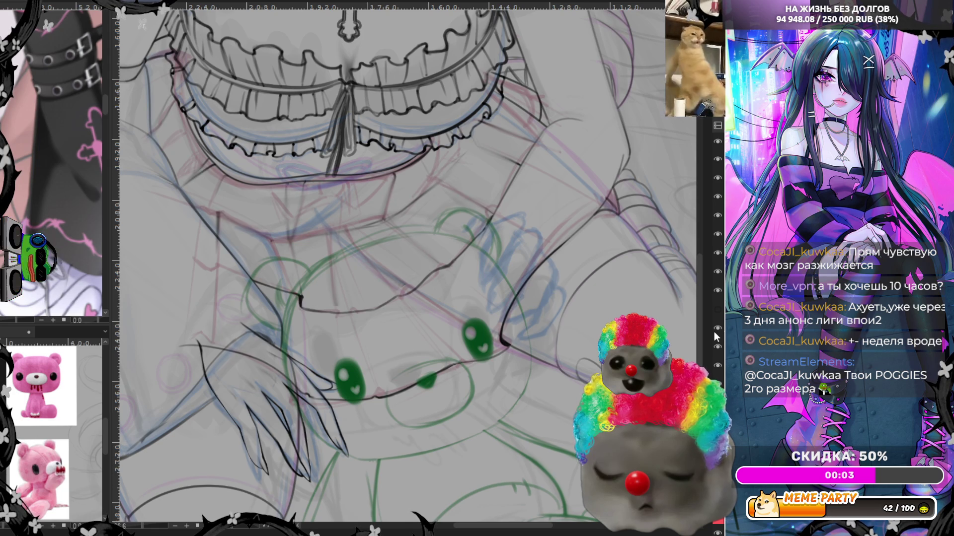
pyautogui.moveTo(590, 219); pyautogui.dragTo(613, 191)
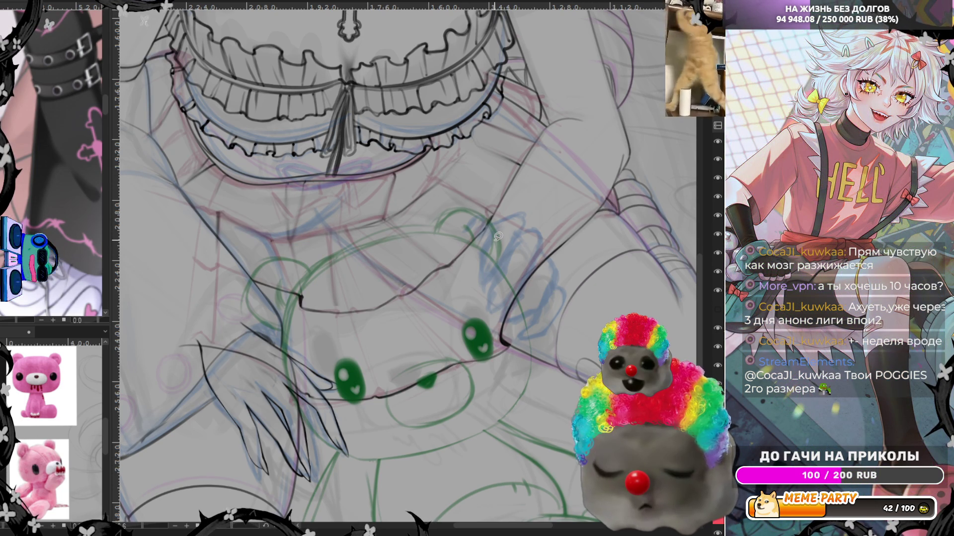
pyautogui.click(717, 289)
pyautogui.click(716, 290)
# Erase a stray stroke on the arm, compare layers by toggling visibility, and undo a short stroke
pyautogui.scroll(3, 673, 279)
pyautogui.moveTo(286, 371)
pyautogui.mouseDown()
pyautogui.moveTo(292, 314)
pyautogui.moveTo(360, 308)
pyautogui.mouseUp()
pyautogui.click(718, 272)
pyautogui.click(717, 271)
pyautogui.click(718, 253)
pyautogui.click(718, 253)
pyautogui.click(717, 234)
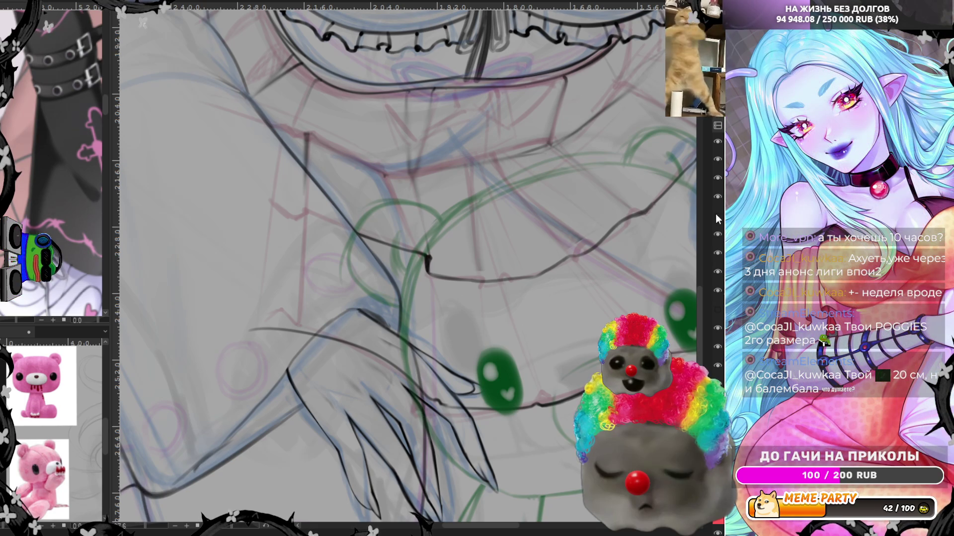
pyautogui.click(717, 272)
pyautogui.click(717, 272)
pyautogui.click(718, 328)
pyautogui.click(717, 328)
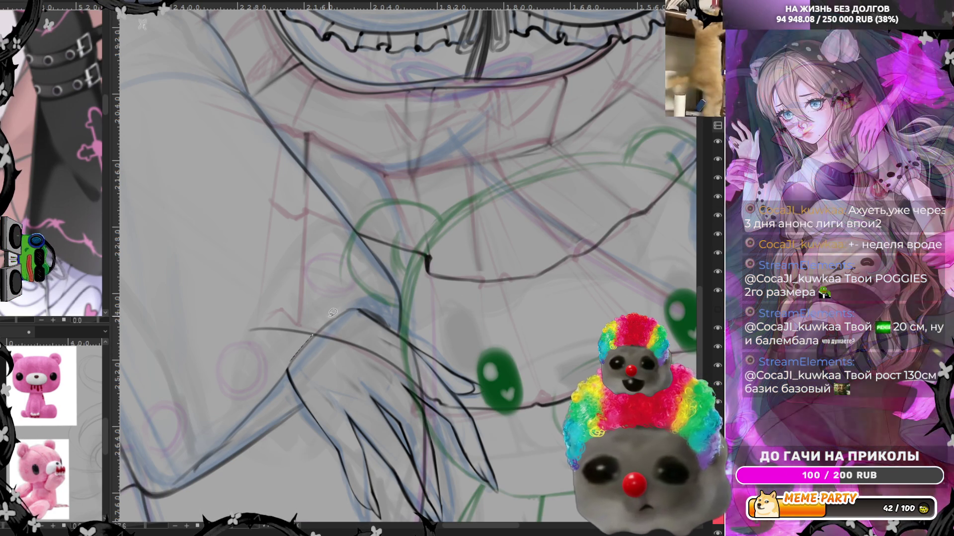
pyautogui.hotkey('ctrl', 'z')
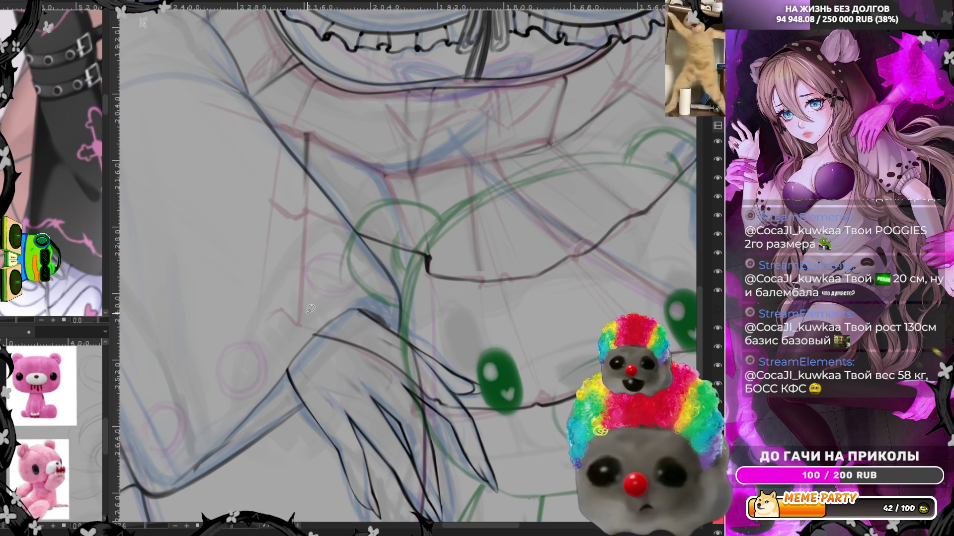
# Lasso around the finger while toggling the arm, hand and green sketch layers to compare
pyautogui.moveTo(298, 306)
pyautogui.mouseDown()
pyautogui.moveTo(407, 378)
pyautogui.moveTo(366, 314)
pyautogui.moveTo(335, 308)
pyautogui.moveTo(460, 404)
pyautogui.mouseUp()
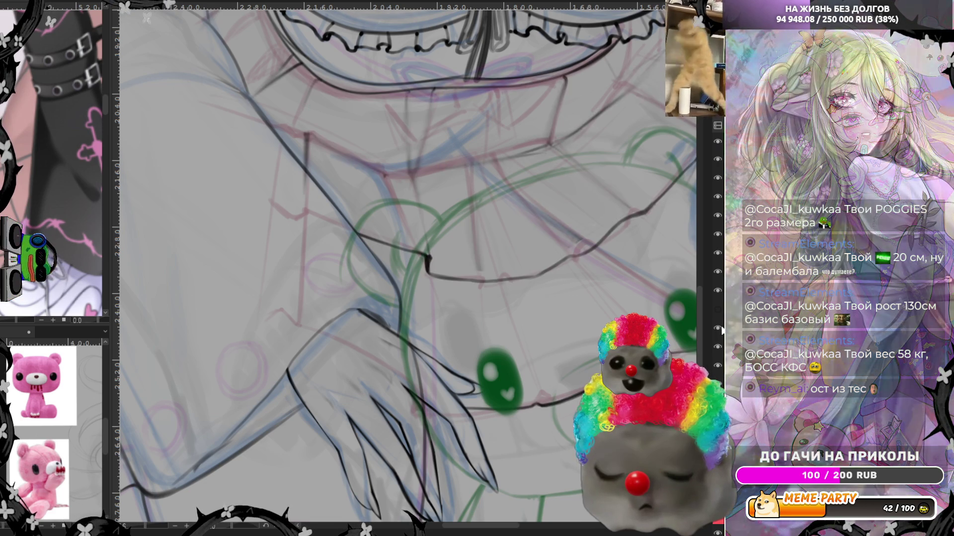
pyautogui.click(718, 329)
pyautogui.click(716, 292)
pyautogui.click(717, 292)
pyautogui.click(717, 292)
pyautogui.click(716, 292)
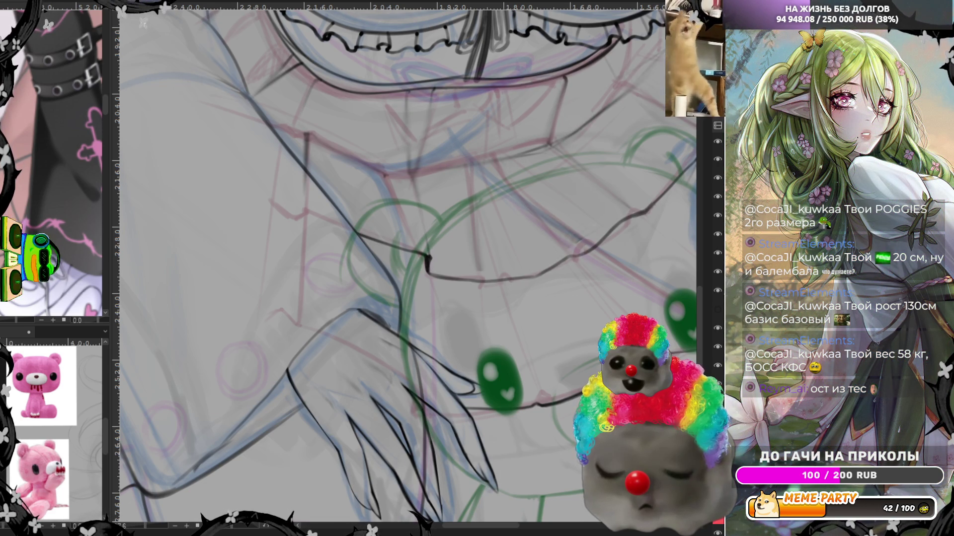
pyautogui.click(717, 196)
pyautogui.click(717, 197)
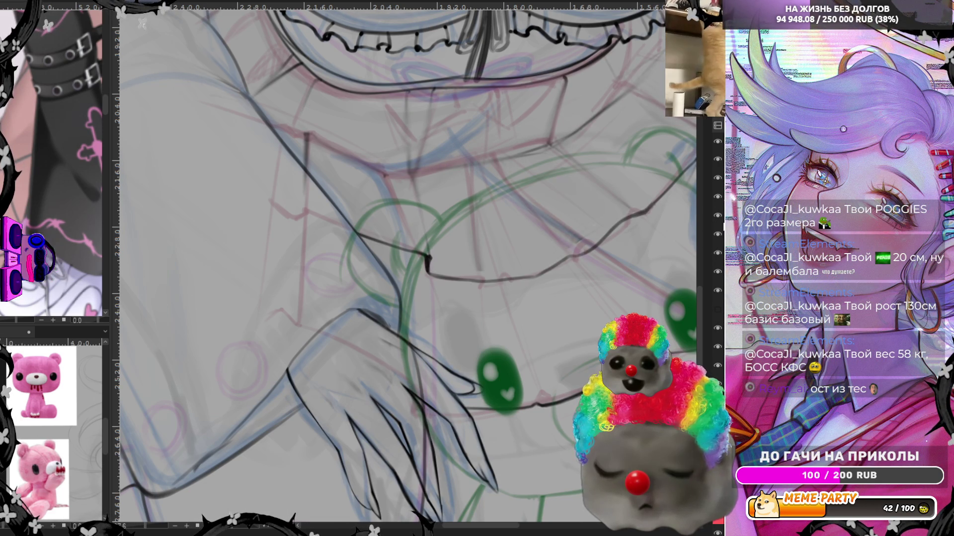
pyautogui.click(718, 252)
pyautogui.click(718, 252)
pyautogui.click(718, 253)
pyautogui.click(718, 252)
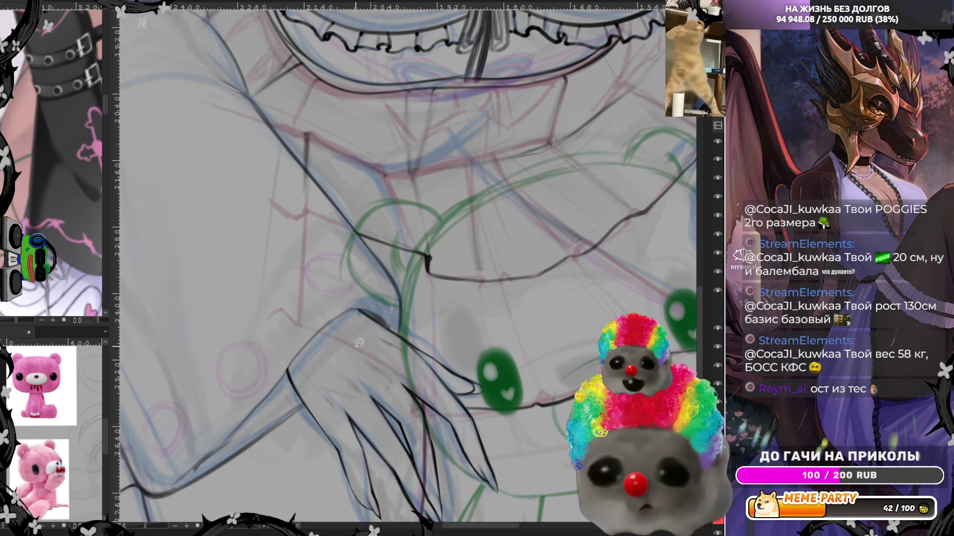
pyautogui.scroll(-2, 350, 340)
pyautogui.scroll(2, 350, 340)
pyautogui.scroll(2, 368, 372)
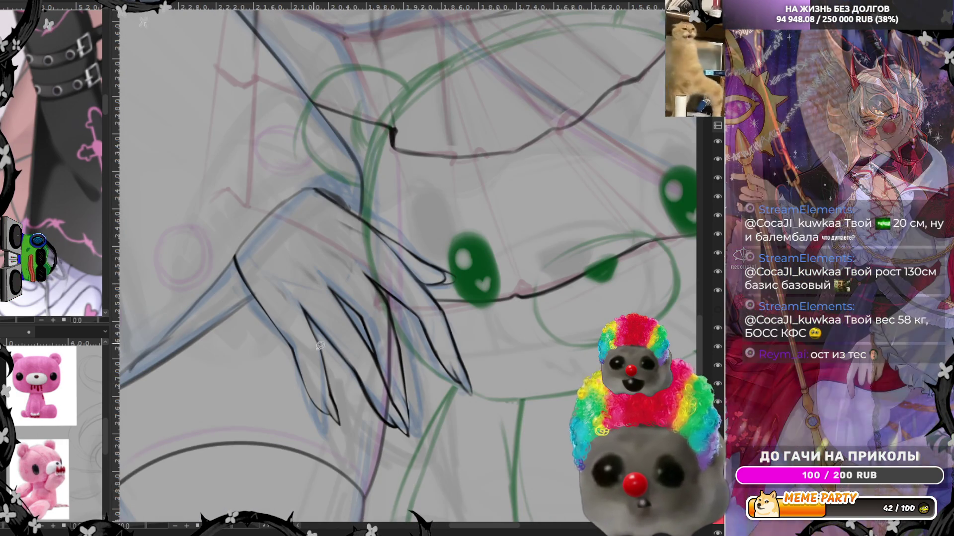
pyautogui.moveTo(381, 363); pyautogui.dragTo(389, 317)
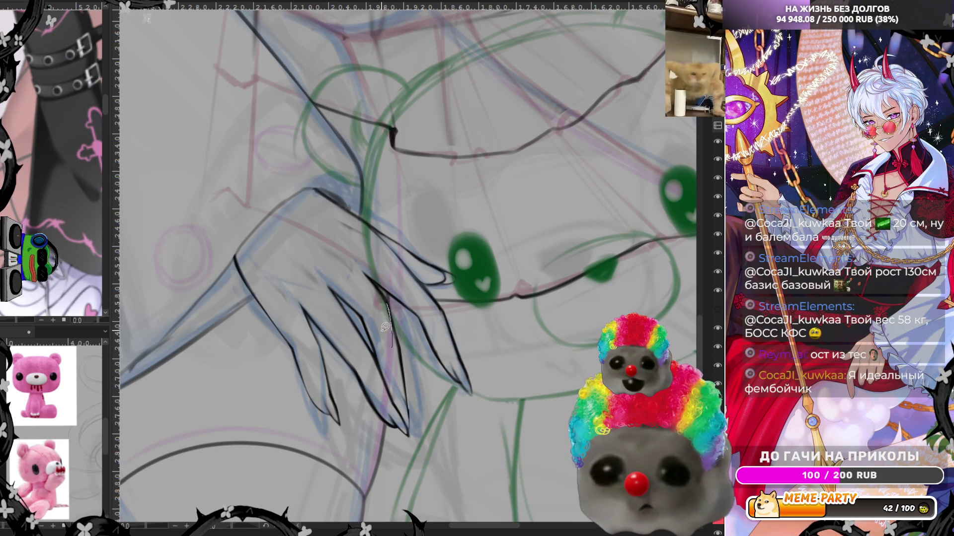
pyautogui.scroll(-2, 315, 251)
pyautogui.scroll(-2, 315, 251)
pyautogui.scroll(-3, 315, 251)
pyautogui.scroll(2, 344, 187)
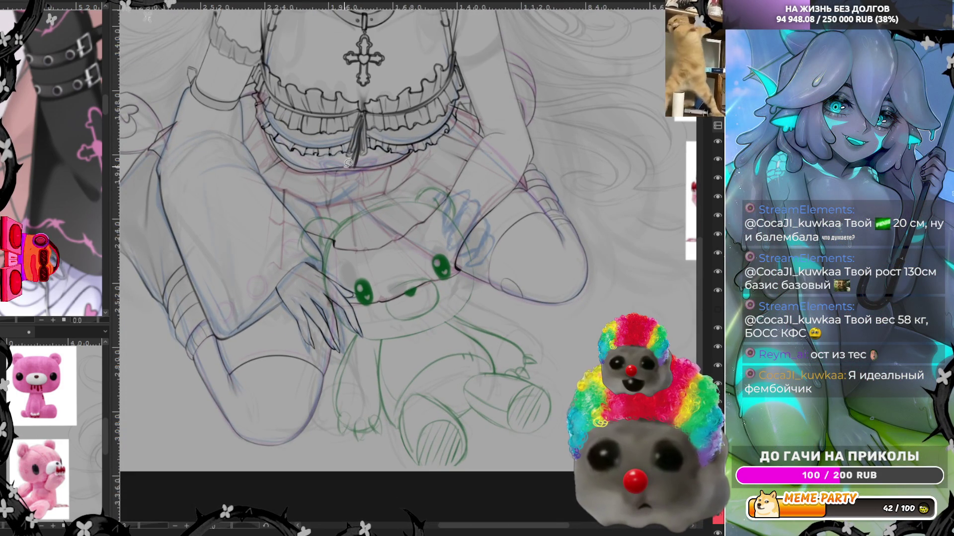
pyautogui.scroll(1, 349, 163)
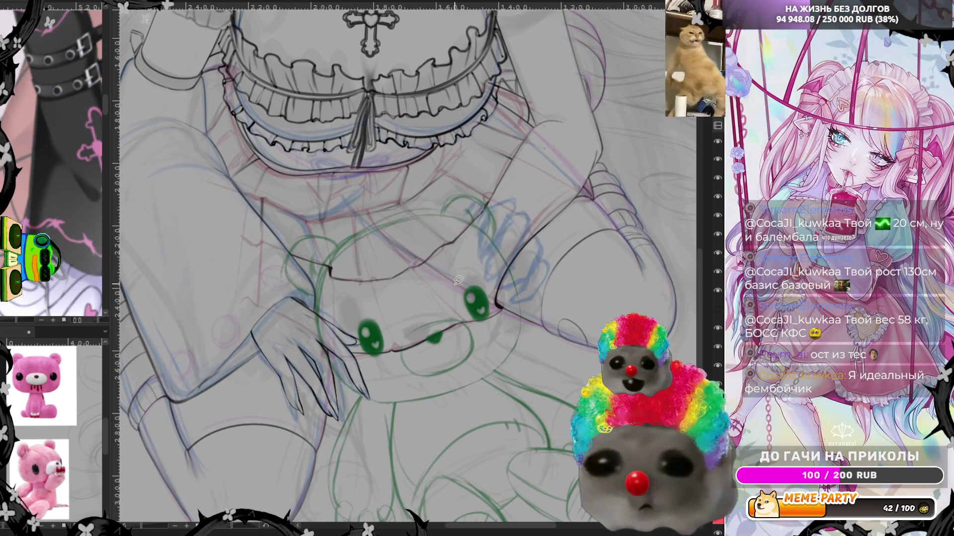
pyautogui.scroll(-2, 458, 280)
pyautogui.scroll(-1, 458, 280)
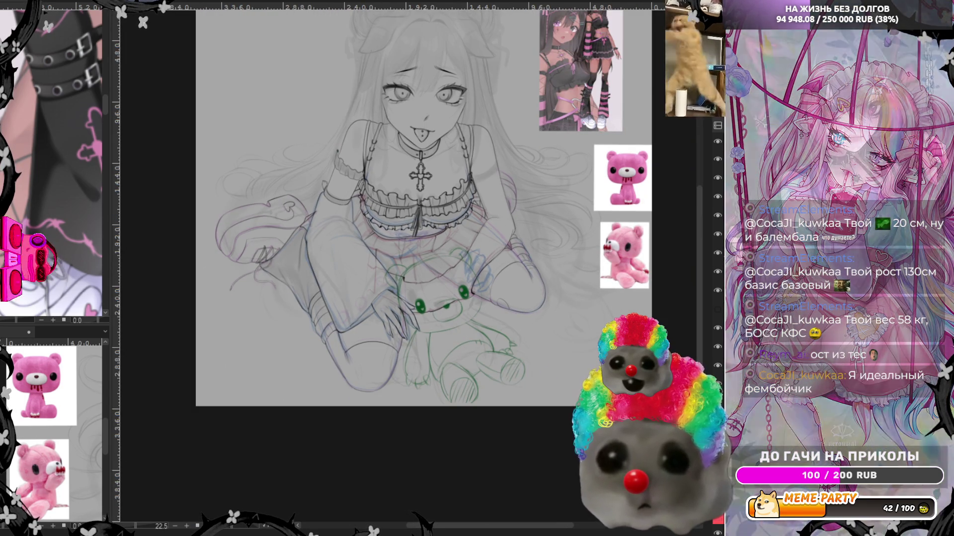
pyautogui.scroll(1, 499, 114)
pyautogui.scroll(1, 477, 108)
pyautogui.scroll(1, 477, 108)
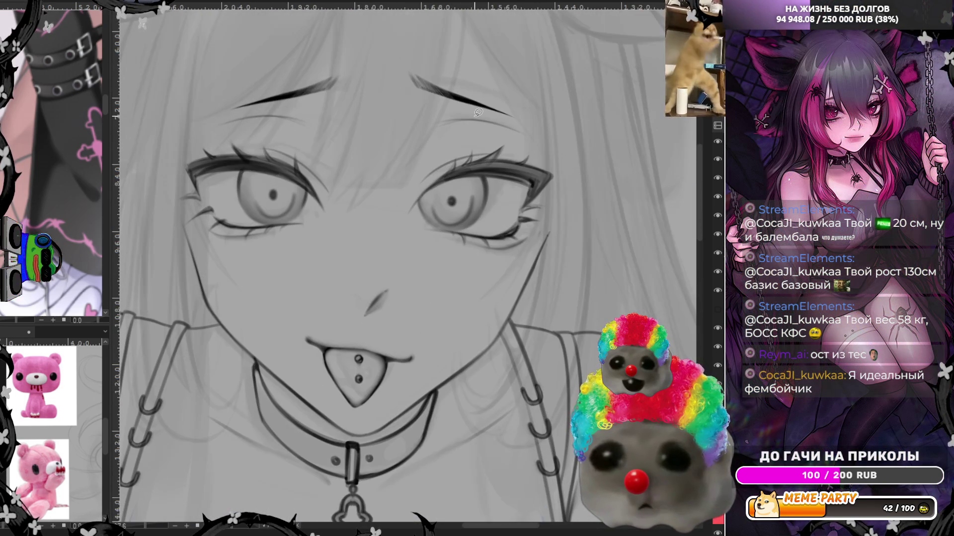
pyautogui.press('m')
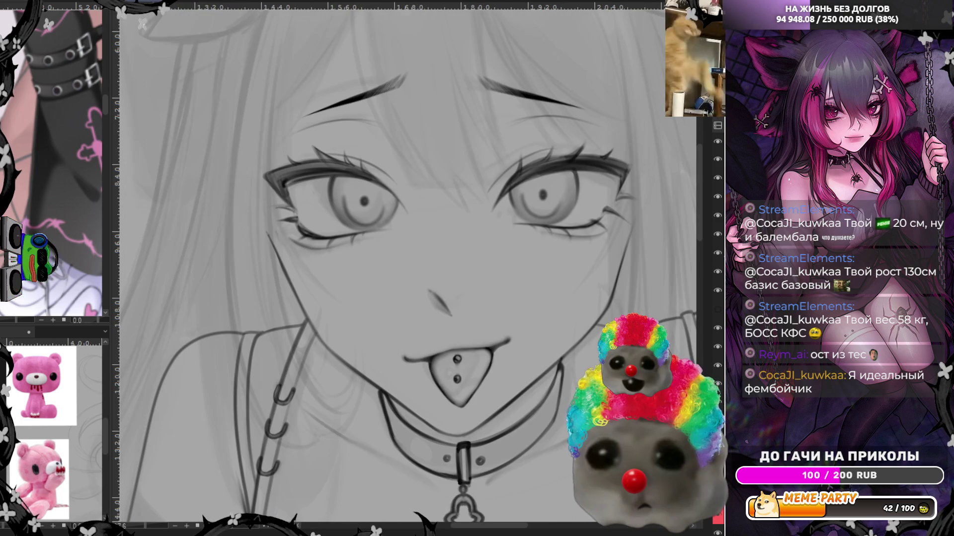
pyautogui.scroll(-3, 356, 127)
pyautogui.scroll(-1, 354, 144)
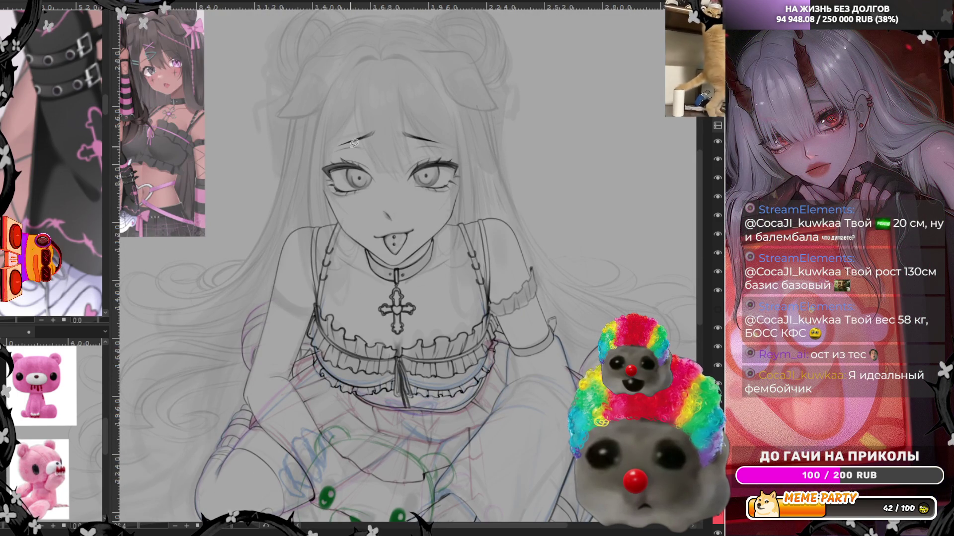
pyautogui.scroll(-2, 354, 143)
pyautogui.scroll(2, 327, 224)
pyautogui.scroll(-2, 307, 278)
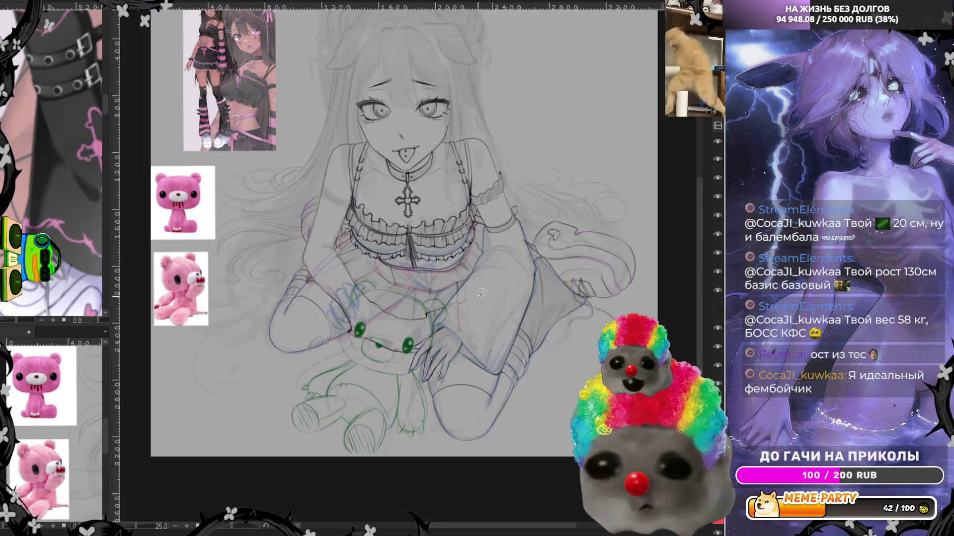
pyautogui.scroll(2, 292, 327)
pyautogui.scroll(2, 292, 327)
pyautogui.scroll(-3, 316, 275)
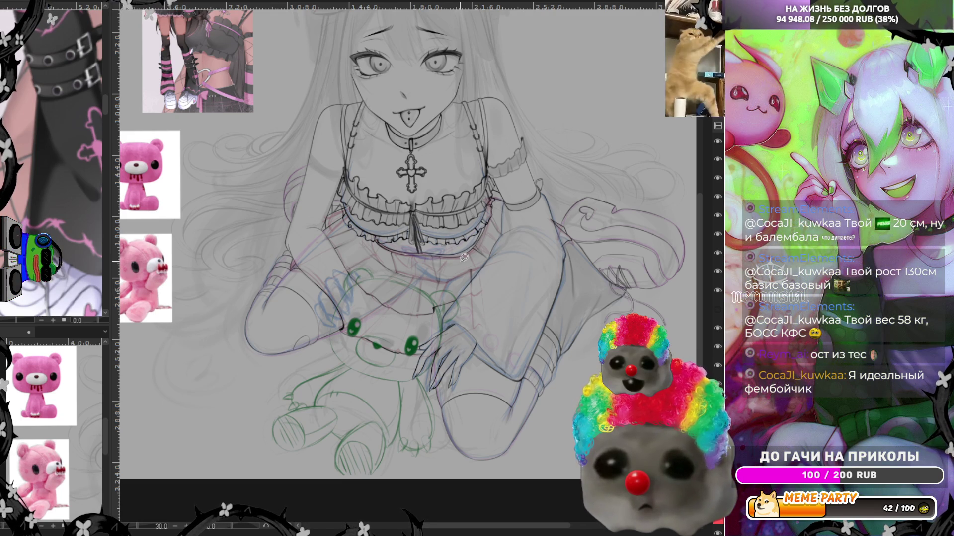
pyautogui.scroll(-1, 386, 361)
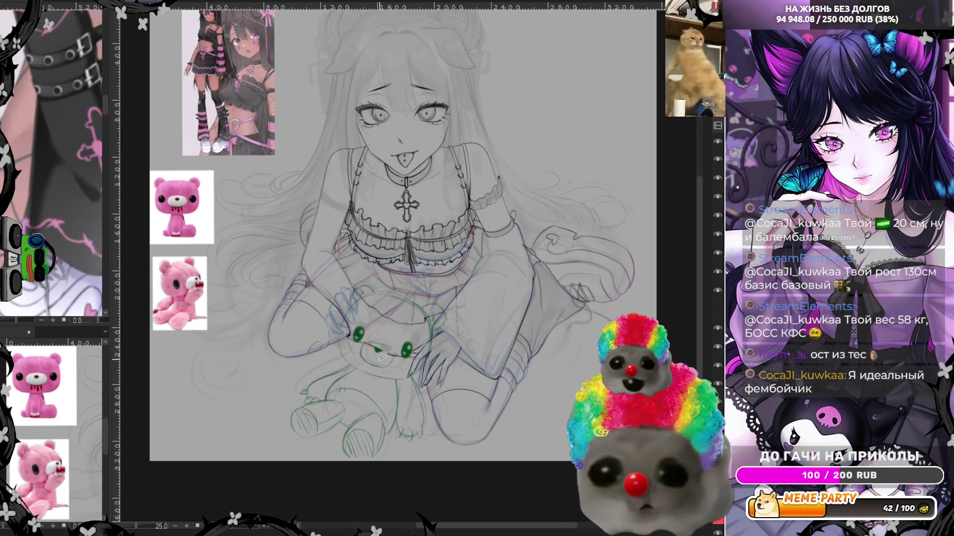
pyautogui.scroll(1, 385, 358)
pyautogui.scroll(1, 328, 331)
pyautogui.scroll(1, 347, 375)
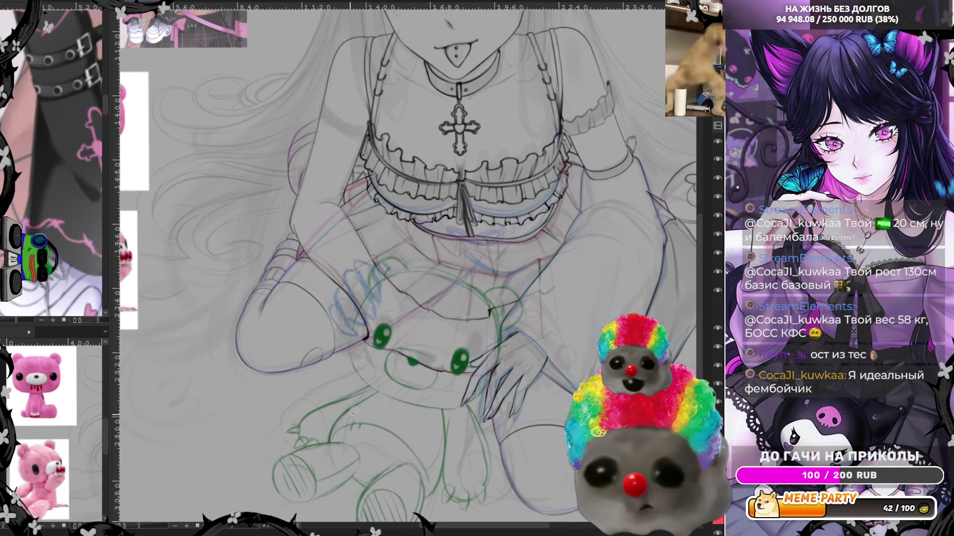
pyautogui.scroll(1, 385, 303)
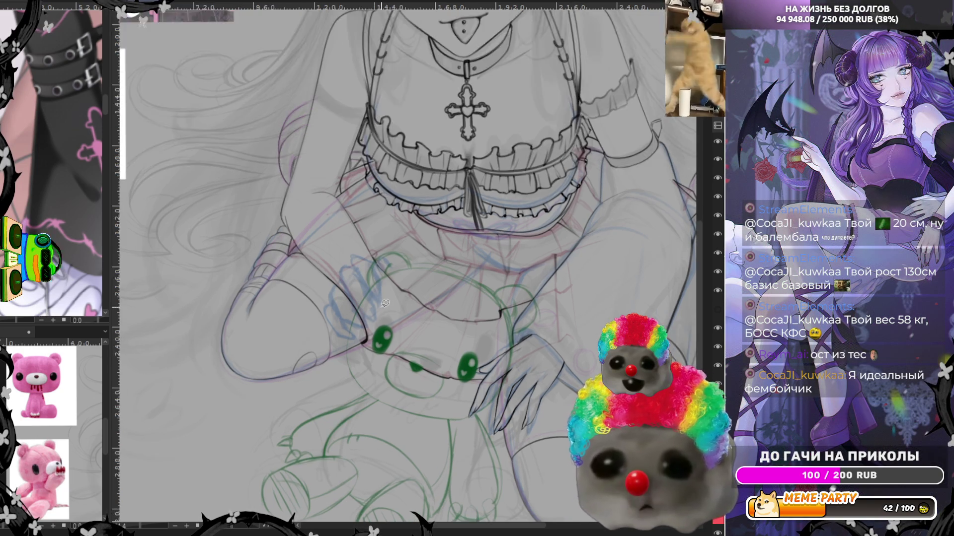
pyautogui.scroll(1, 385, 303)
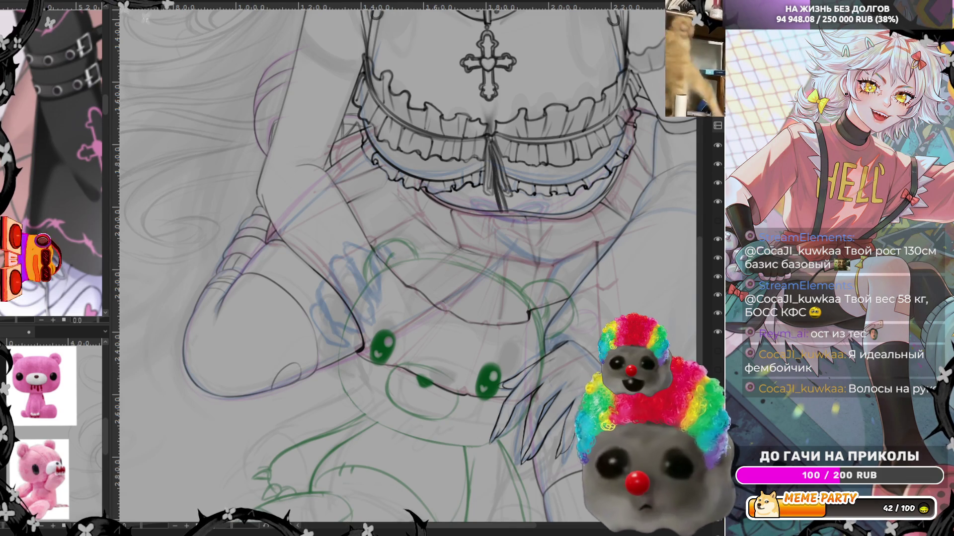
# Zoom in on the teddy bear's face
pyautogui.scroll(-3, 408, 269)
pyautogui.scroll(3, 408, 268)
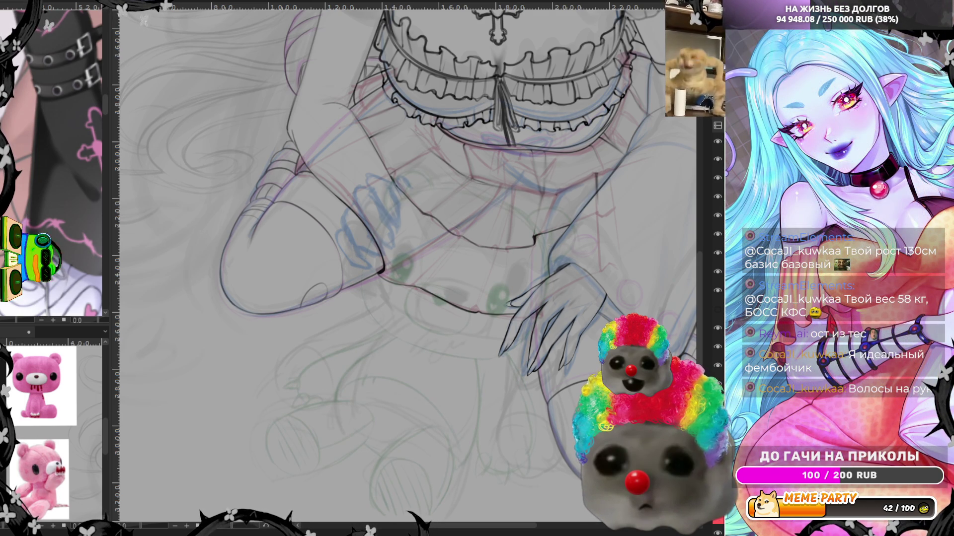
pyautogui.scroll(2, 413, 311)
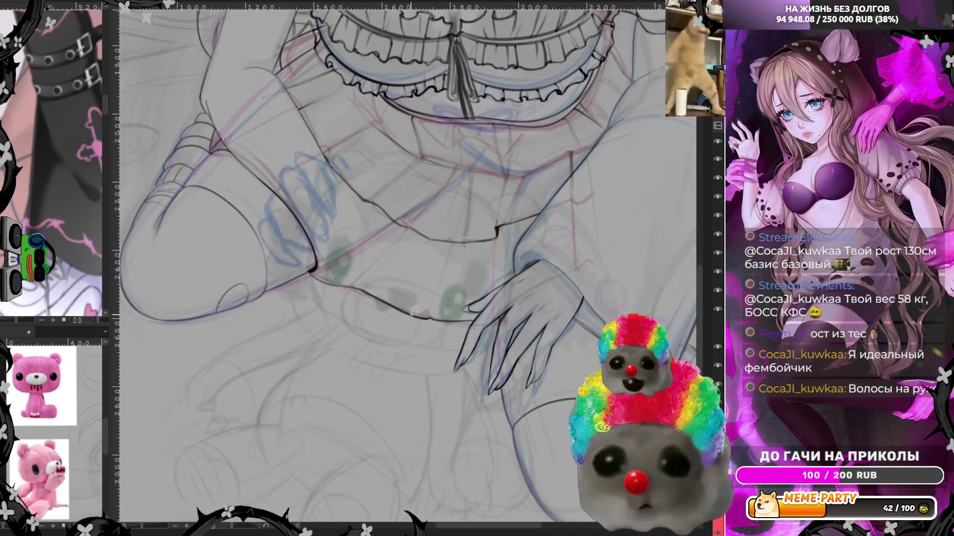
pyautogui.scroll(2, 414, 311)
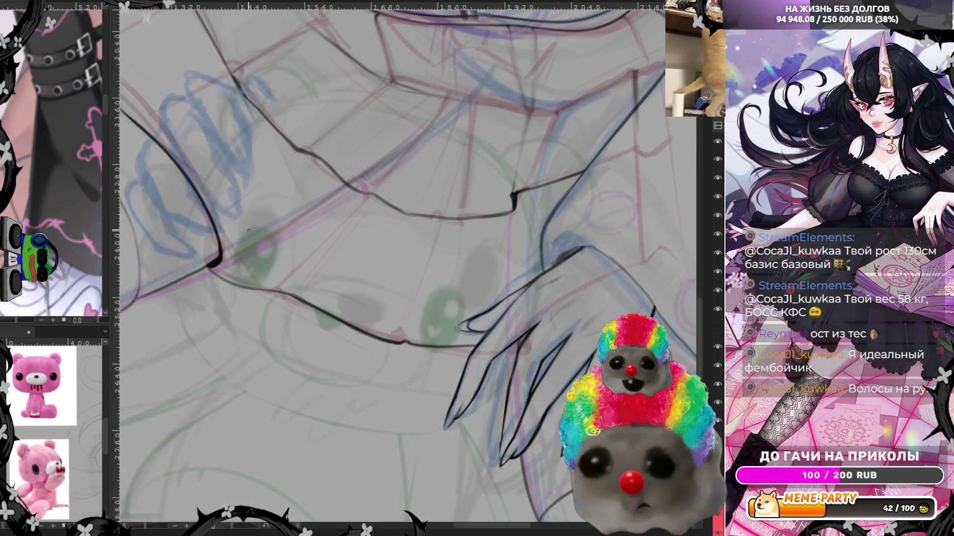
# Ink one bear eye with a heart highlight and copy it into place as the other eye
pyautogui.moveTo(236, 247); pyautogui.dragTo(268, 235)
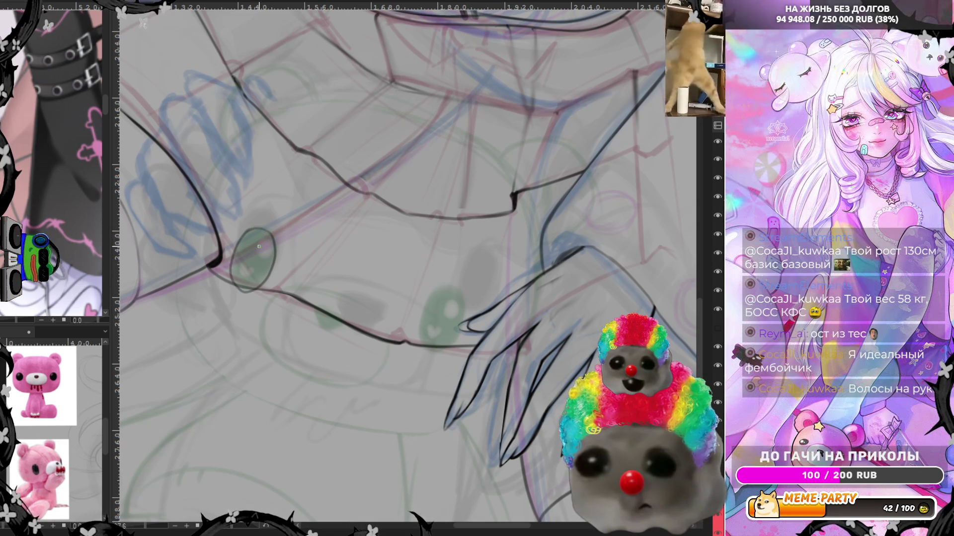
pyautogui.moveTo(259, 247); pyautogui.dragTo(245, 275)
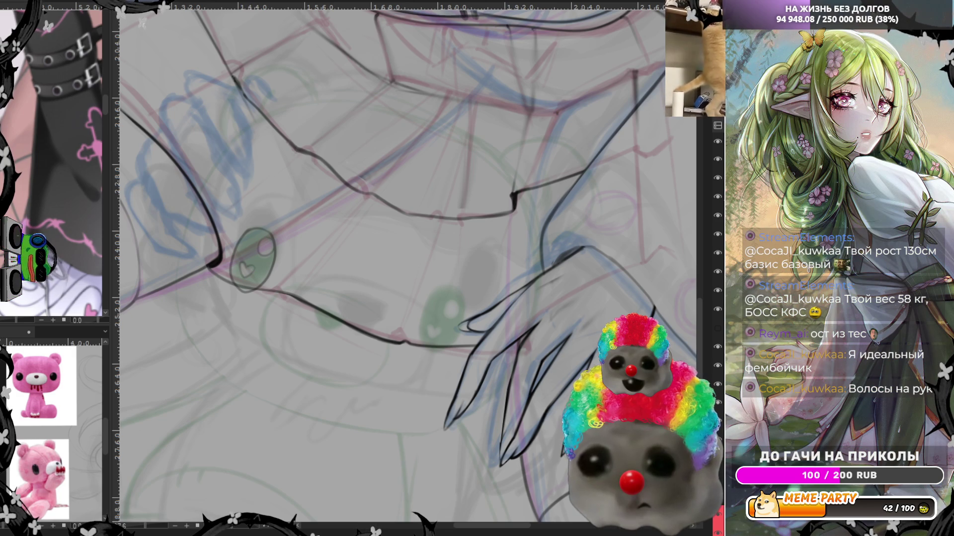
pyautogui.moveTo(255, 215); pyautogui.dragTo(286, 240)
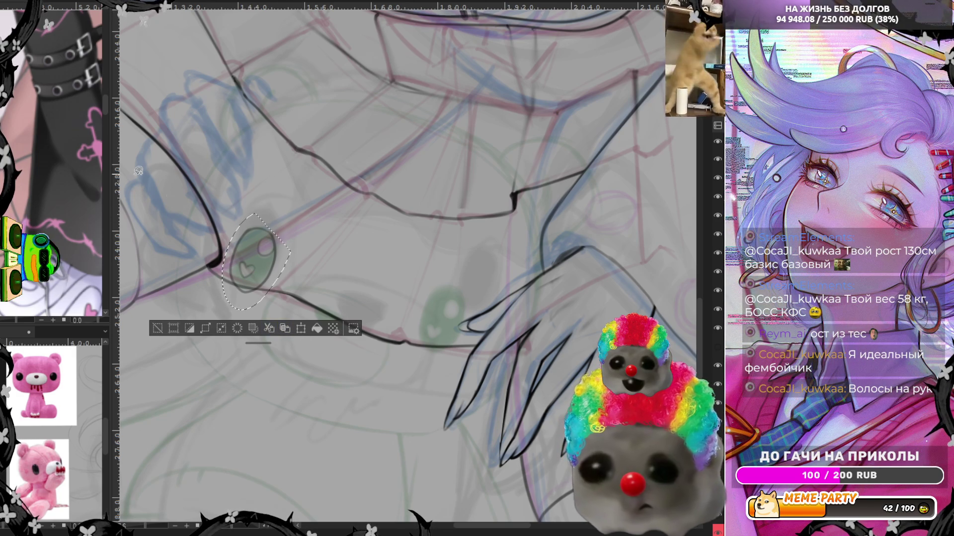
pyautogui.moveTo(258, 282); pyautogui.dragTo(446, 338)
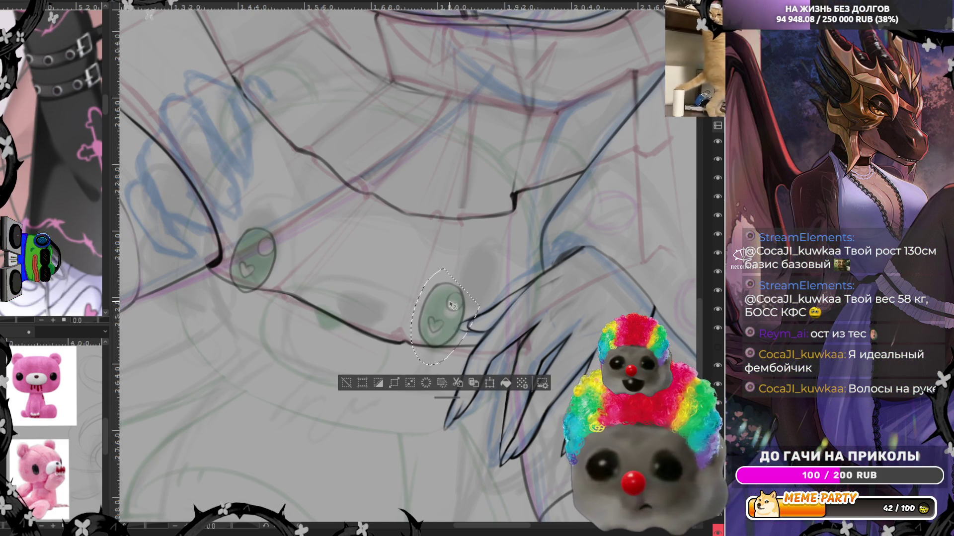
pyautogui.moveTo(453, 305); pyautogui.dragTo(453, 307)
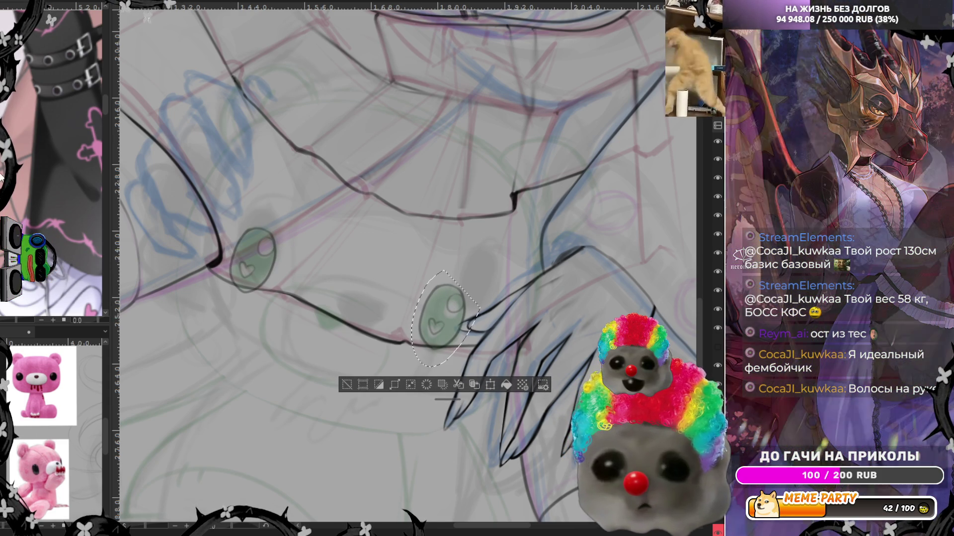
# Deselect and draw the bear's small triangular nose between the eyes
pyautogui.hotkey('ctrl', 'd')
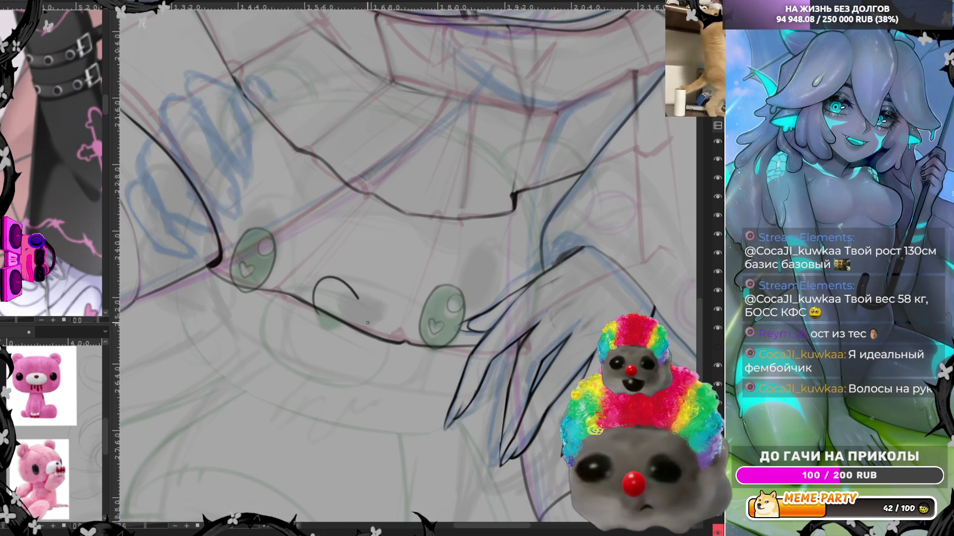
pyautogui.moveTo(320, 328); pyautogui.dragTo(313, 306)
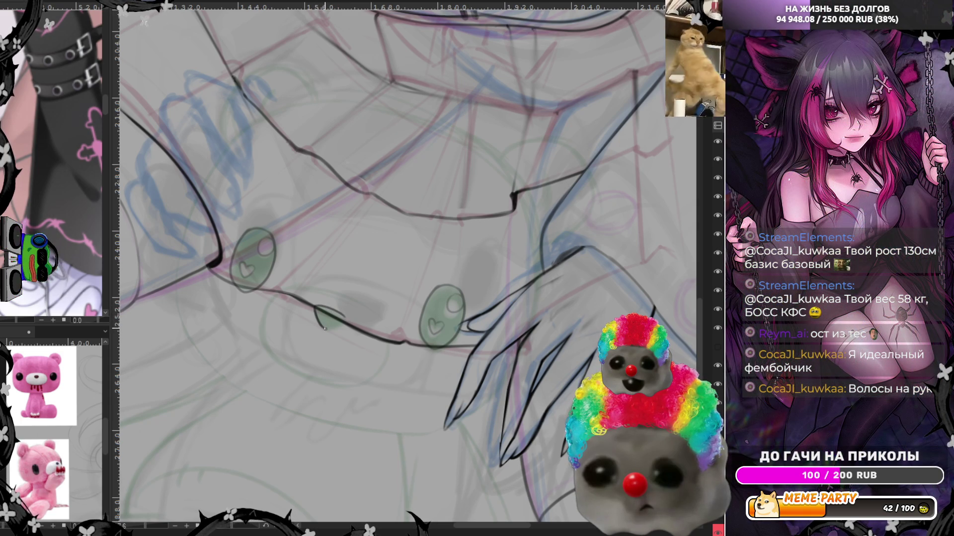
pyautogui.moveTo(221, 532)
pyautogui.mouseDown()
pyautogui.moveTo(298, 327)
pyautogui.moveTo(307, 322)
pyautogui.moveTo(404, 389)
pyautogui.mouseUp()
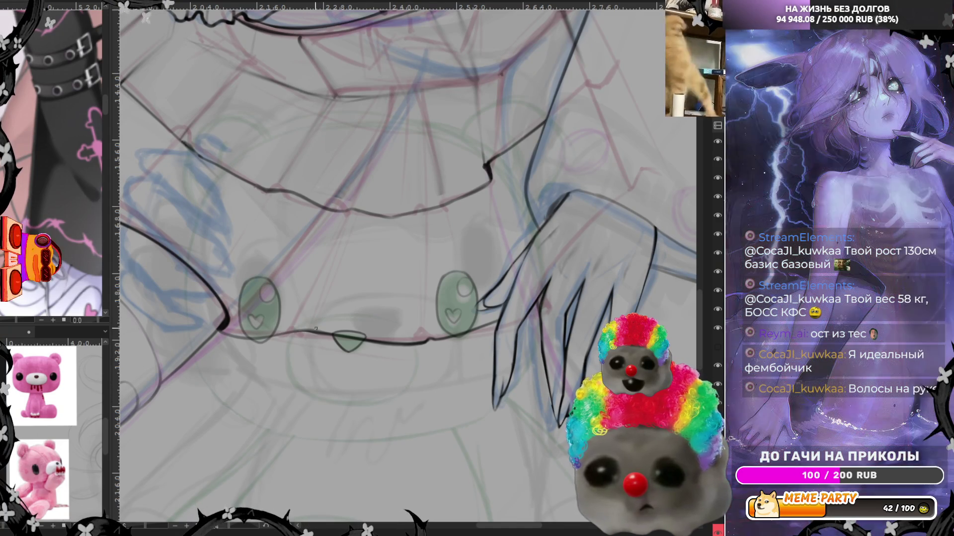
# Draw an oval muzzle around the bear's nose, redrawing its lower-right edge until clean
pyautogui.moveTo(321, 336); pyautogui.dragTo(407, 212)
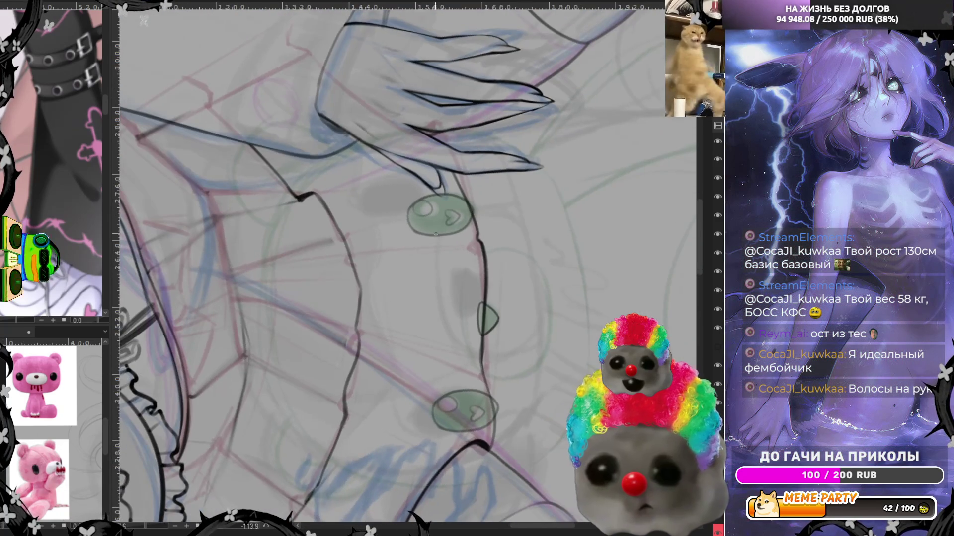
pyautogui.moveTo(510, 247); pyautogui.dragTo(548, 284)
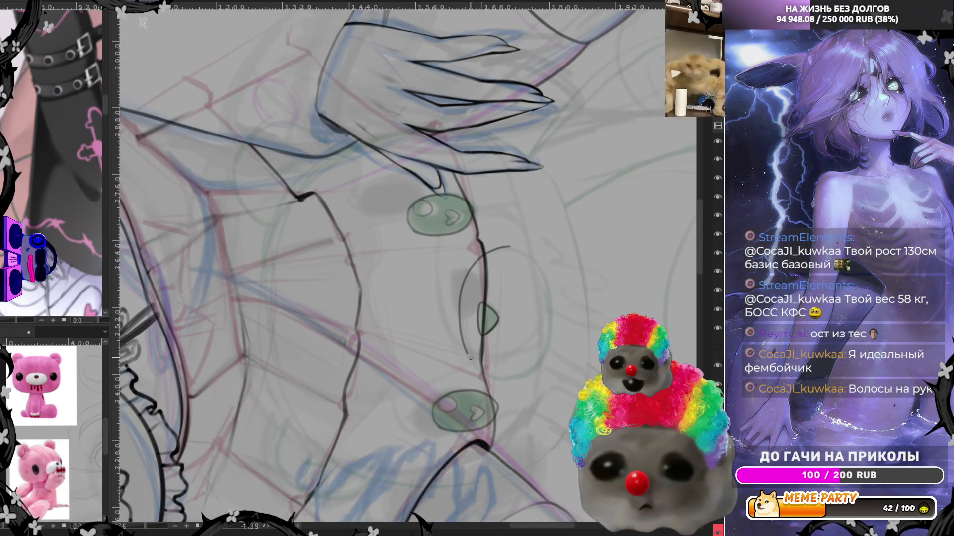
pyautogui.moveTo(507, 247); pyautogui.dragTo(555, 322)
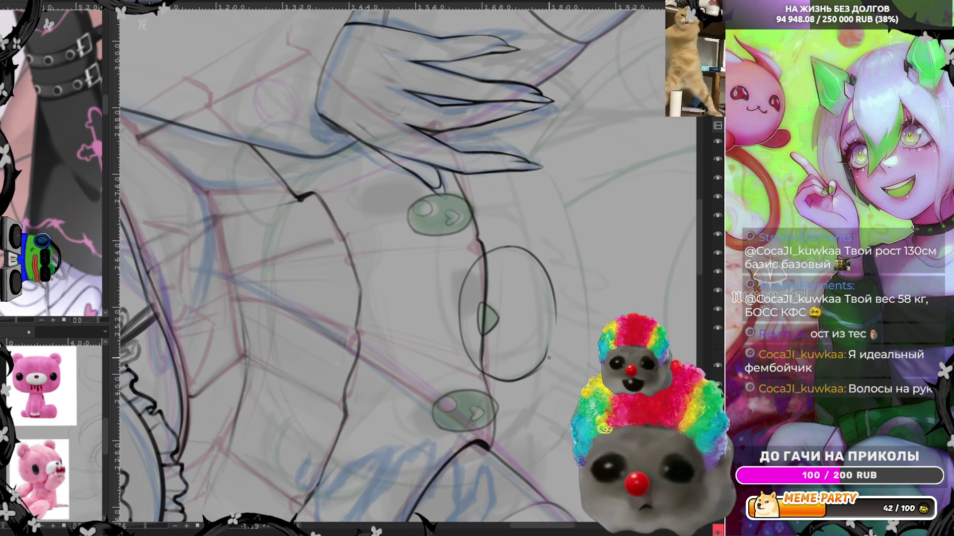
pyautogui.moveTo(525, 381); pyautogui.dragTo(559, 324)
pyautogui.hotkey('ctrl', 'z')
pyautogui.moveTo(517, 381); pyautogui.dragTo(554, 343)
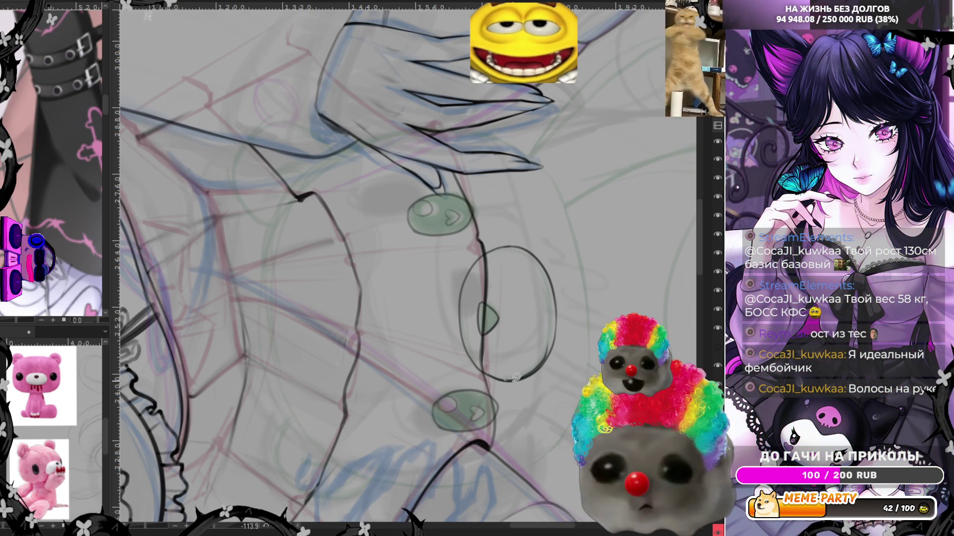
pyautogui.moveTo(504, 380); pyautogui.dragTo(548, 330)
pyautogui.moveTo(512, 375); pyautogui.dragTo(547, 324)
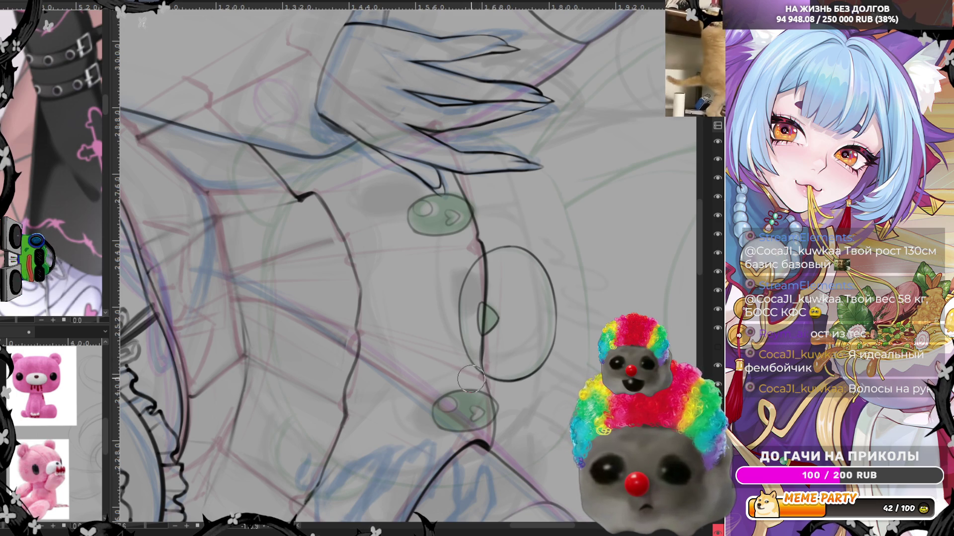
# Ink the bear's long curved head contour and redraw a finger on the hand with a better curve
pyautogui.moveTo(415, 344); pyautogui.dragTo(437, 307)
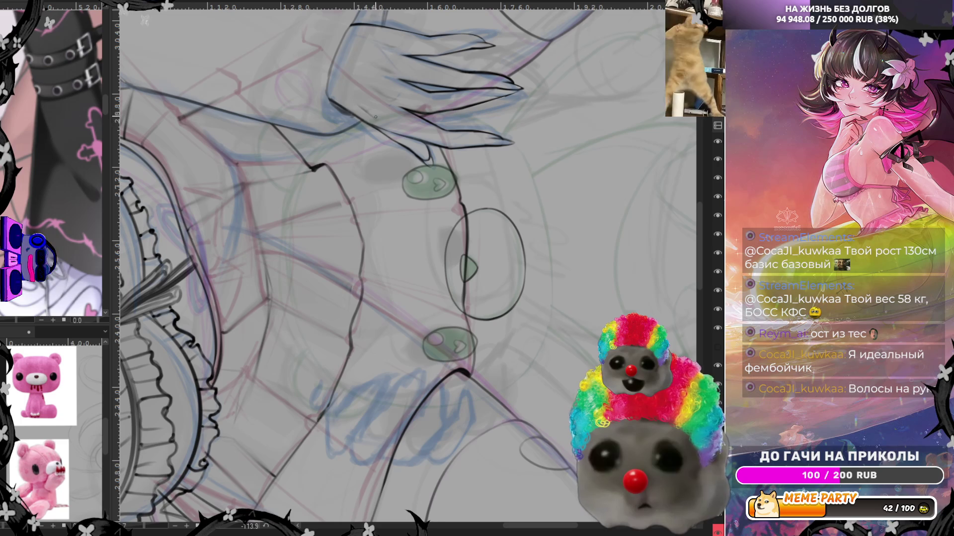
pyautogui.moveTo(370, 116)
pyautogui.mouseDown()
pyautogui.moveTo(365, 398)
pyautogui.moveTo(295, 359)
pyautogui.mouseUp()
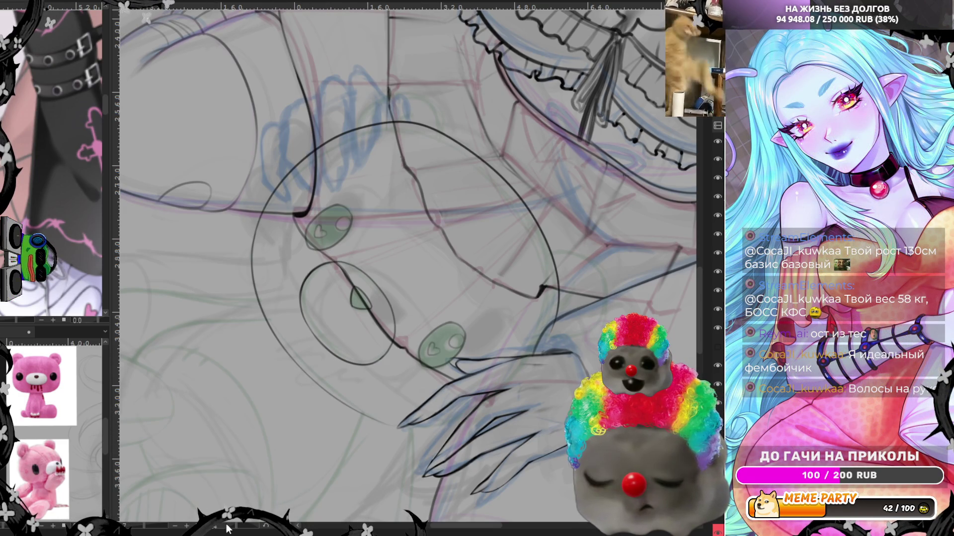
pyautogui.moveTo(227, 530); pyautogui.dragTo(214, 297)
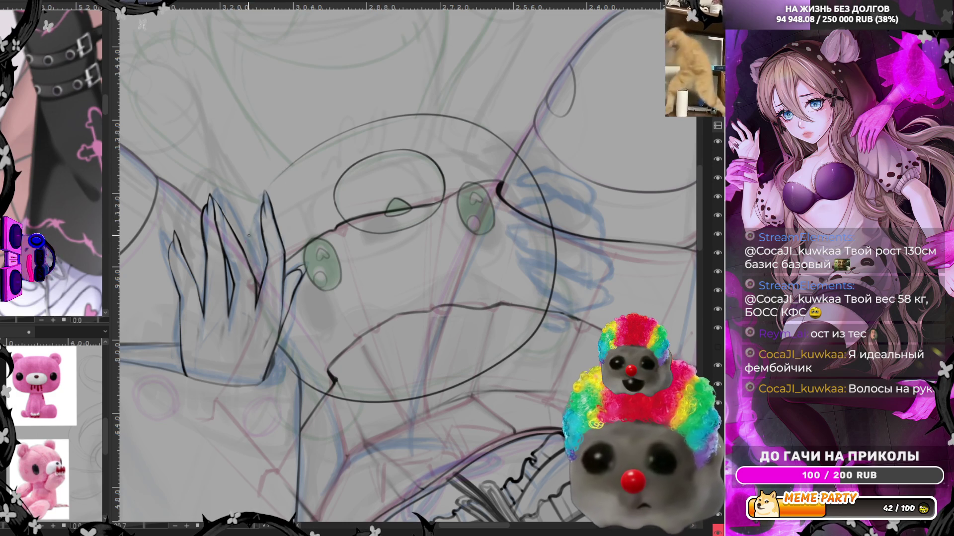
pyautogui.moveTo(250, 272); pyautogui.dragTo(293, 161)
pyautogui.hotkey('ctrl', 'z')
pyautogui.moveTo(248, 254); pyautogui.dragTo(287, 166)
pyautogui.hotkey('ctrl', 'z')
pyautogui.moveTo(248, 274); pyautogui.dragTo(287, 168)
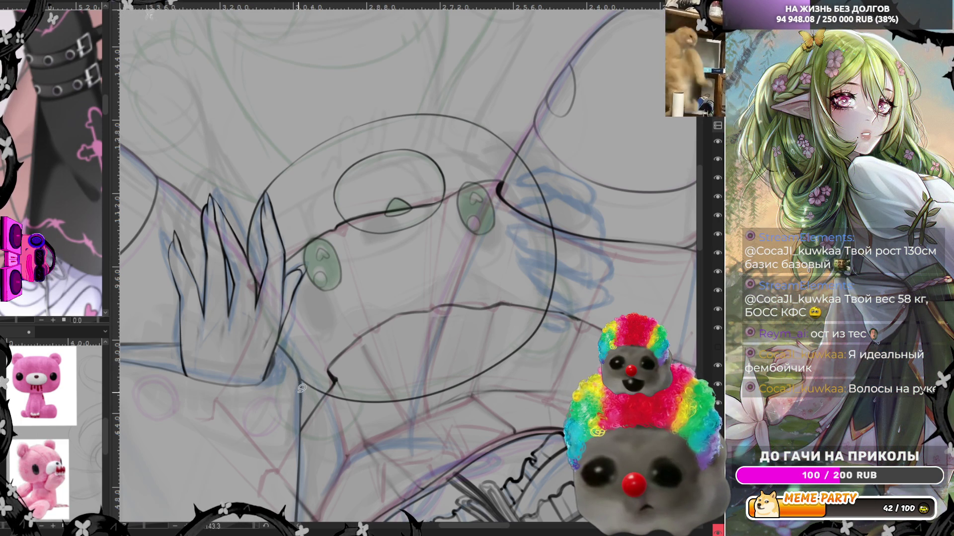
pyautogui.press('5')
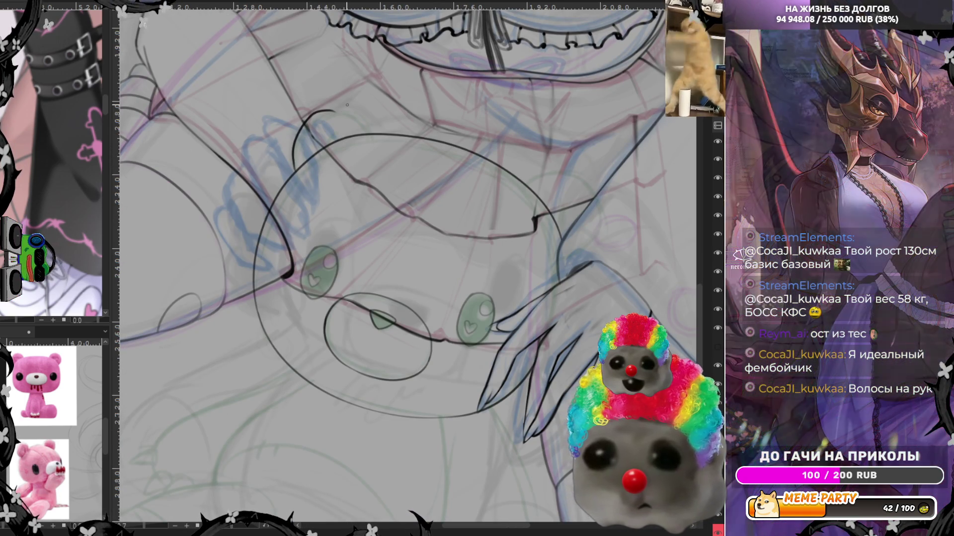
# Ink the curve of the bear's first ear on its head
pyautogui.moveTo(309, 148); pyautogui.dragTo(392, 132)
pyautogui.hotkey('ctrl', 'z')
pyautogui.moveTo(305, 160)
pyautogui.mouseDown()
pyautogui.moveTo(324, 113)
pyautogui.moveTo(379, 126)
pyautogui.mouseUp()
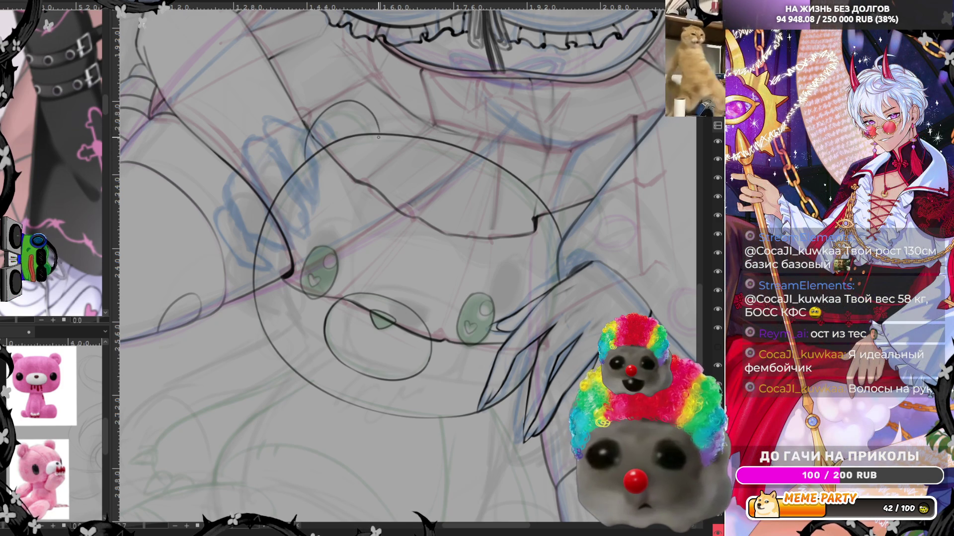
# Ink the bear's right ear as a wide arc, retrying until it fits and trimming the extra tail
pyautogui.moveTo(236, 528); pyautogui.dragTo(254, 220)
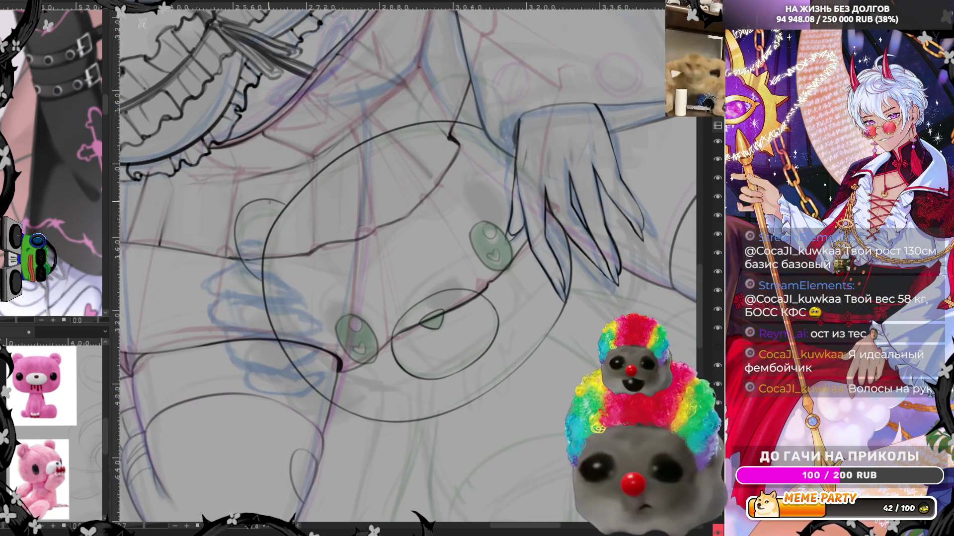
pyautogui.moveTo(251, 528)
pyautogui.mouseDown()
pyautogui.moveTo(300, 170)
pyautogui.moveTo(377, 122)
pyautogui.mouseUp()
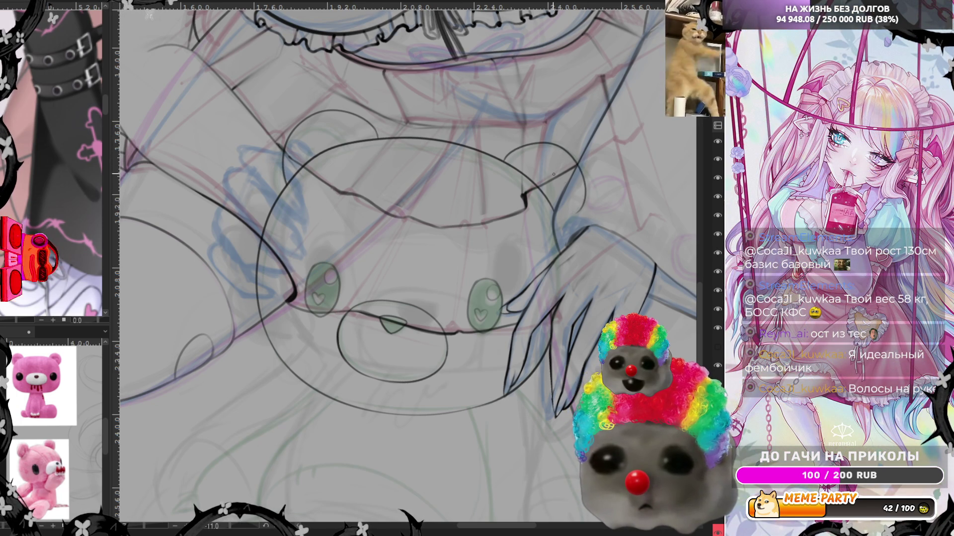
pyautogui.hotkey('ctrl', 'z')
pyautogui.moveTo(501, 160); pyautogui.dragTo(575, 172)
pyautogui.hotkey('ctrl', 'z')
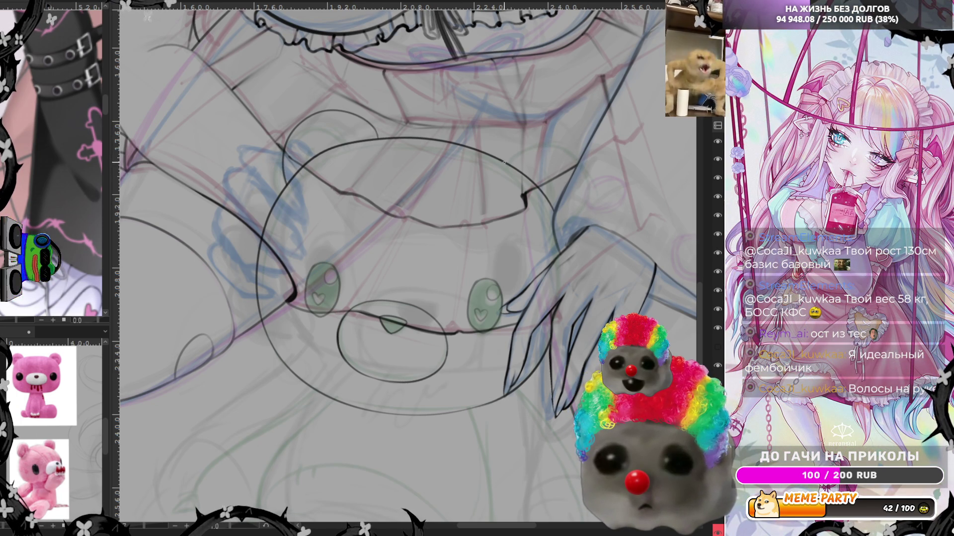
pyautogui.moveTo(500, 164); pyautogui.dragTo(587, 174)
pyautogui.hotkey('ctrl', 'z')
pyautogui.moveTo(568, 136); pyautogui.dragTo(591, 171)
pyautogui.hotkey('ctrl', 'z')
pyautogui.hotkey('ctrl', 'z')
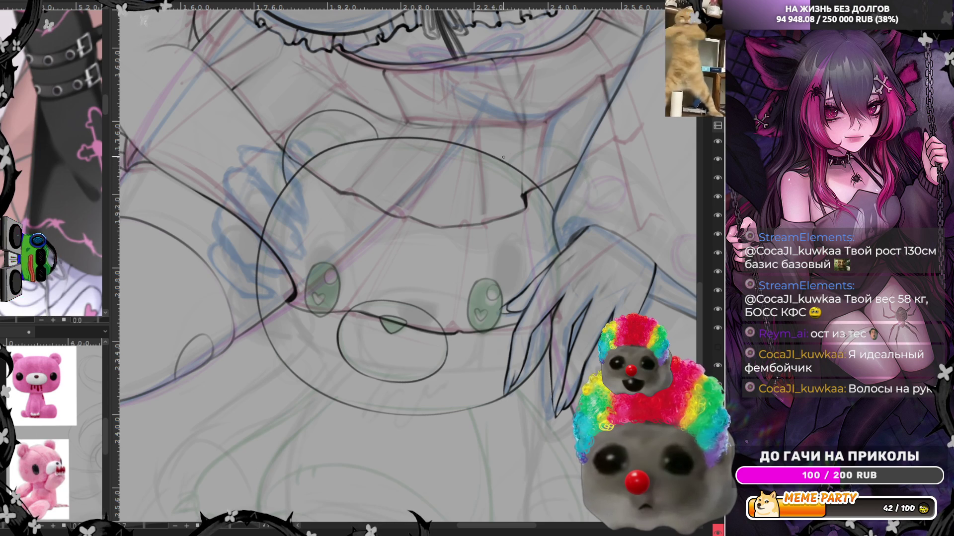
pyautogui.moveTo(503, 157); pyautogui.dragTo(594, 174)
pyautogui.hotkey('ctrl', 'z')
pyautogui.moveTo(503, 159); pyautogui.dragTo(594, 174)
pyautogui.hotkey('ctrl', 'z')
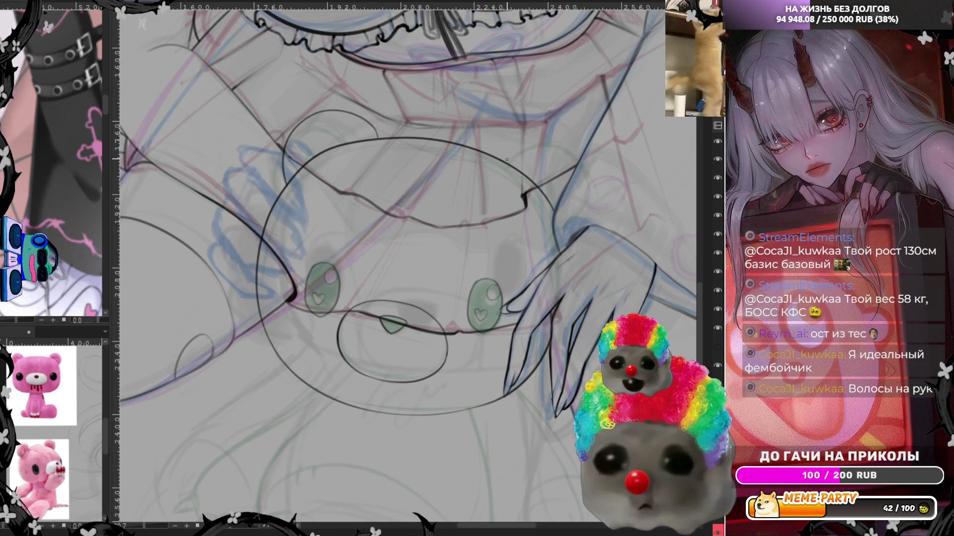
pyautogui.moveTo(505, 162); pyautogui.dragTo(599, 175)
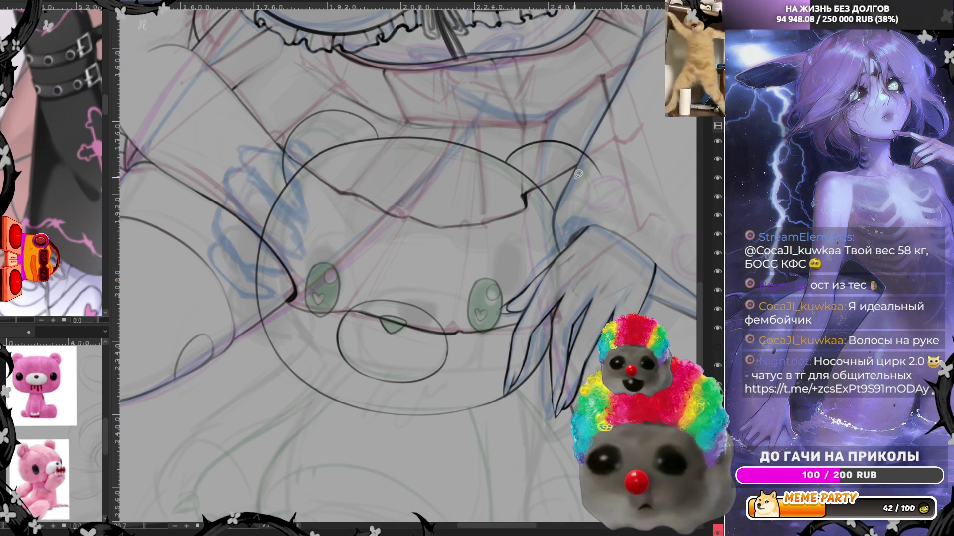
pyautogui.hotkey('ctrl', 'z')
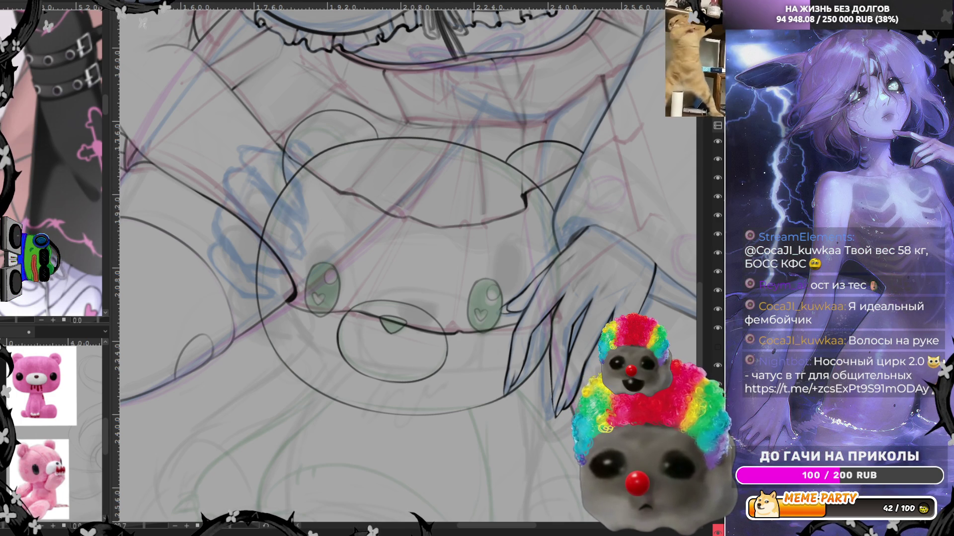
# Toggle the inked lines, bear lineart and green eye colour layers off and on to compare
pyautogui.click(716, 366)
pyautogui.click(717, 366)
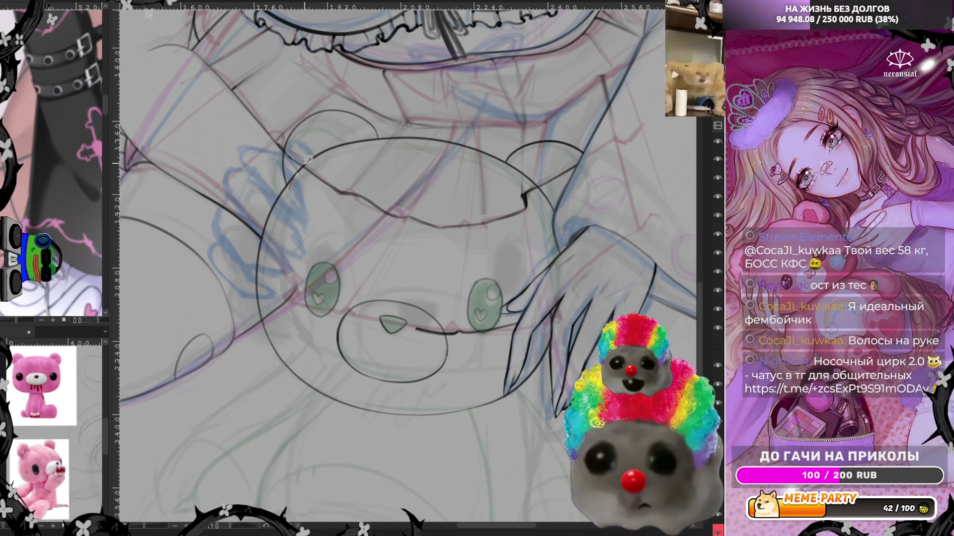
pyautogui.hotkey('ctrl', 'z')
pyautogui.hotkey('ctrl', 'z')
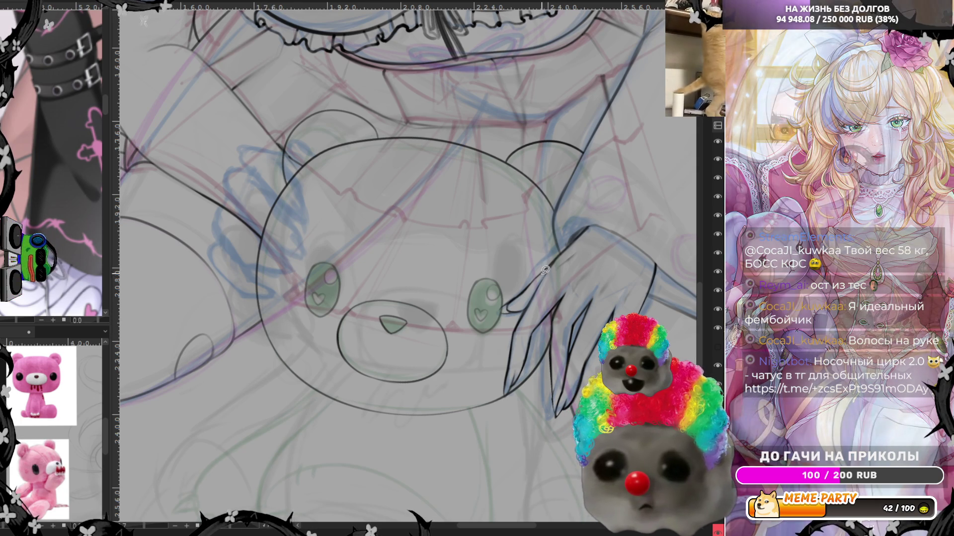
pyautogui.click(717, 197)
pyautogui.click(717, 196)
pyautogui.click(717, 234)
pyautogui.click(717, 233)
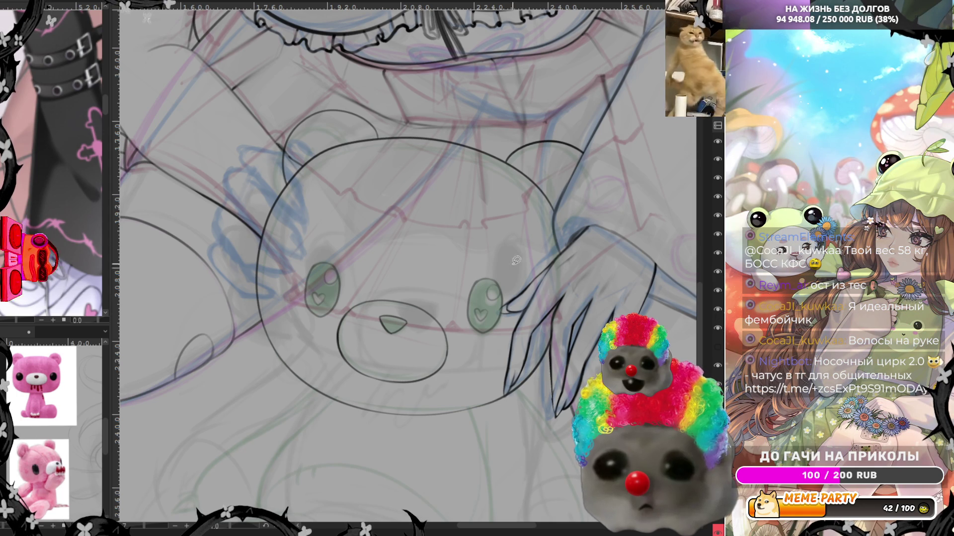
pyautogui.scroll(-2, 485, 238)
pyautogui.scroll(-2, 481, 234)
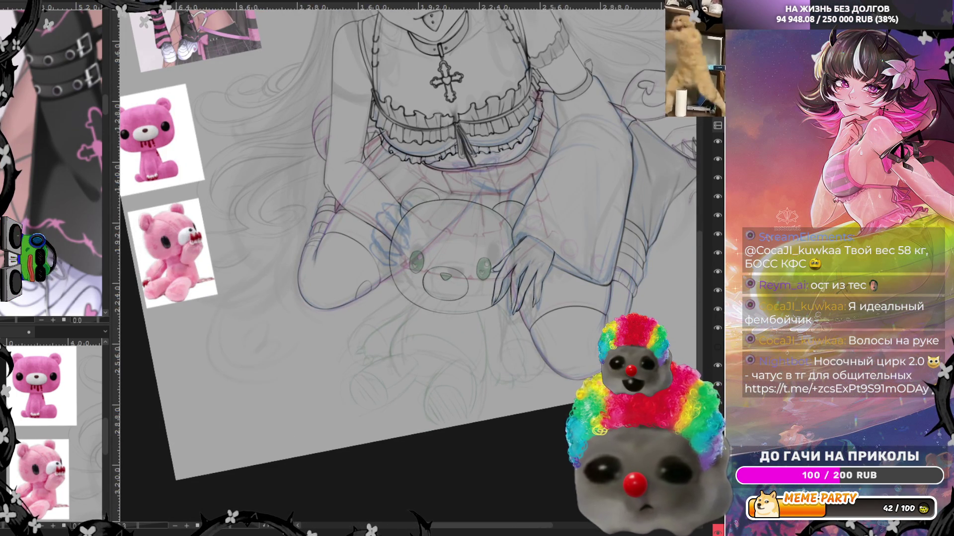
pyautogui.scroll(1, 411, 347)
pyautogui.scroll(1, 411, 346)
pyautogui.scroll(1, 465, 341)
pyautogui.scroll(1, 465, 335)
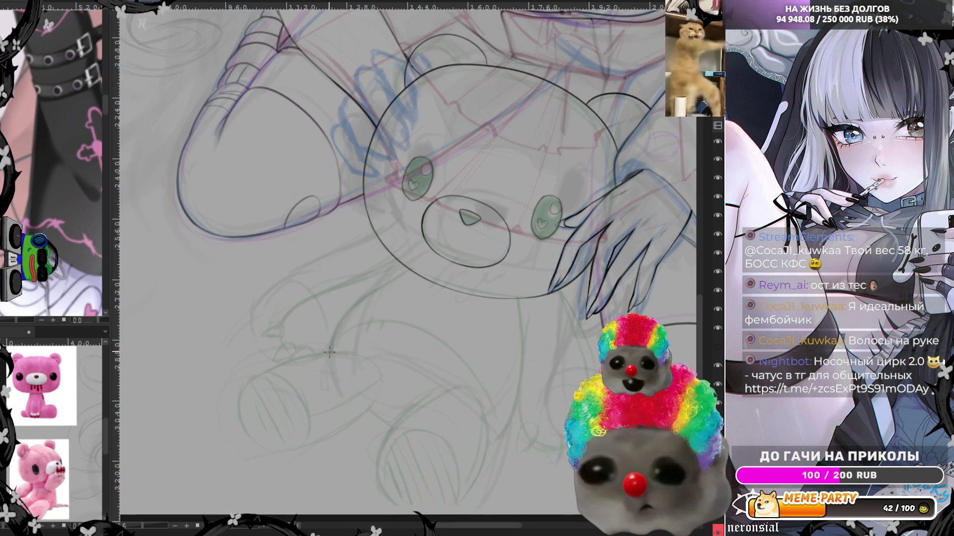
pyautogui.hotkey('ctrl', 'z')
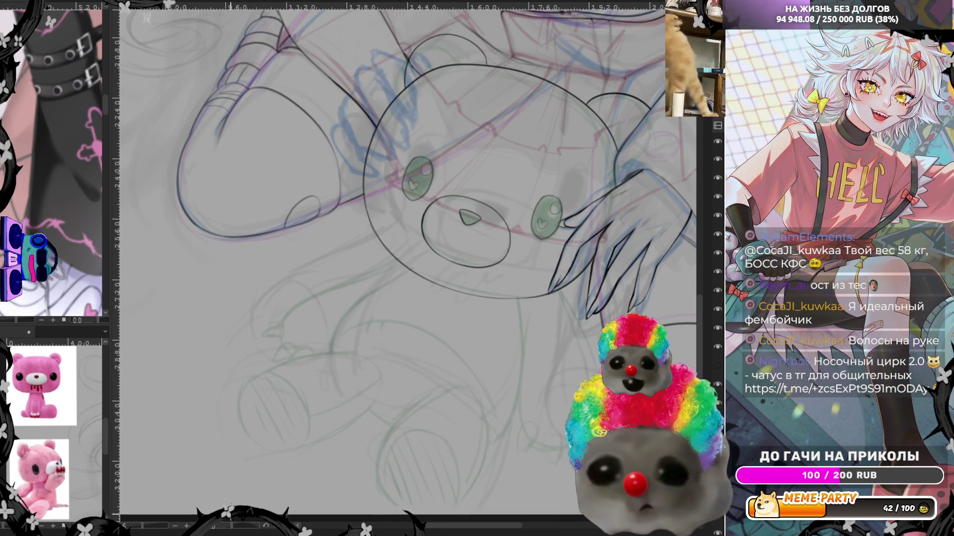
# Try long outline strokes for the bear's body on a tilted canvas, undoing each attempt
pyautogui.moveTo(386, 286); pyautogui.dragTo(52, 383)
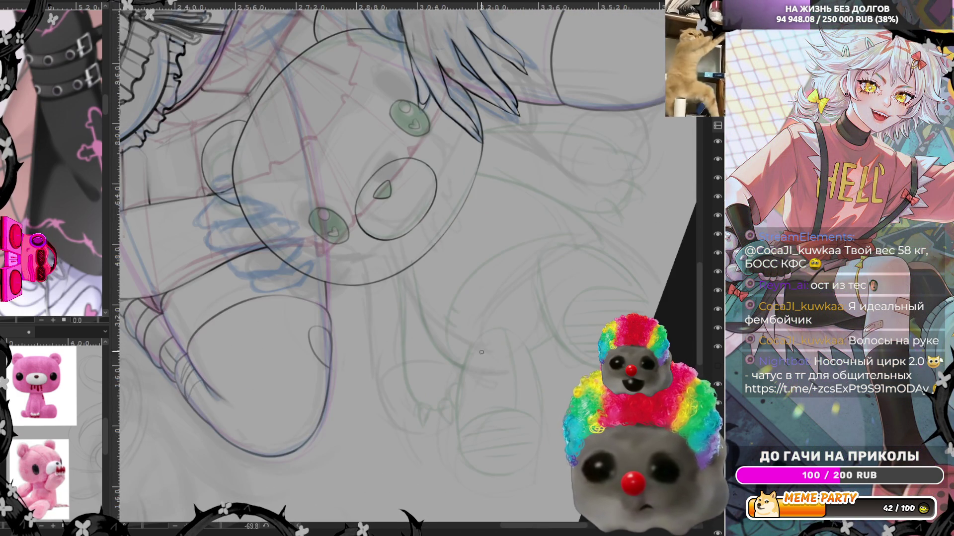
pyautogui.moveTo(408, 259); pyautogui.dragTo(451, 355)
pyautogui.hotkey('ctrl', 'z')
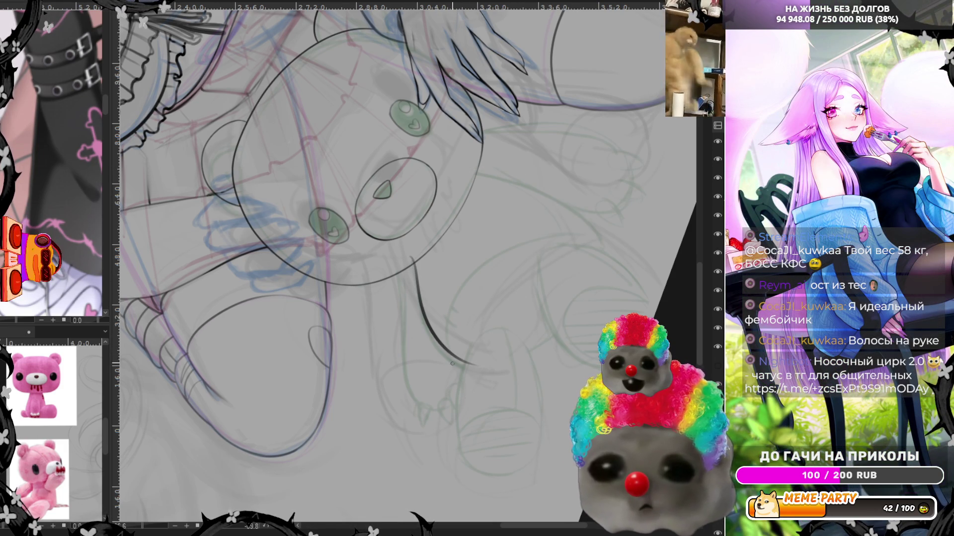
pyautogui.moveTo(446, 356); pyautogui.dragTo(38, 339)
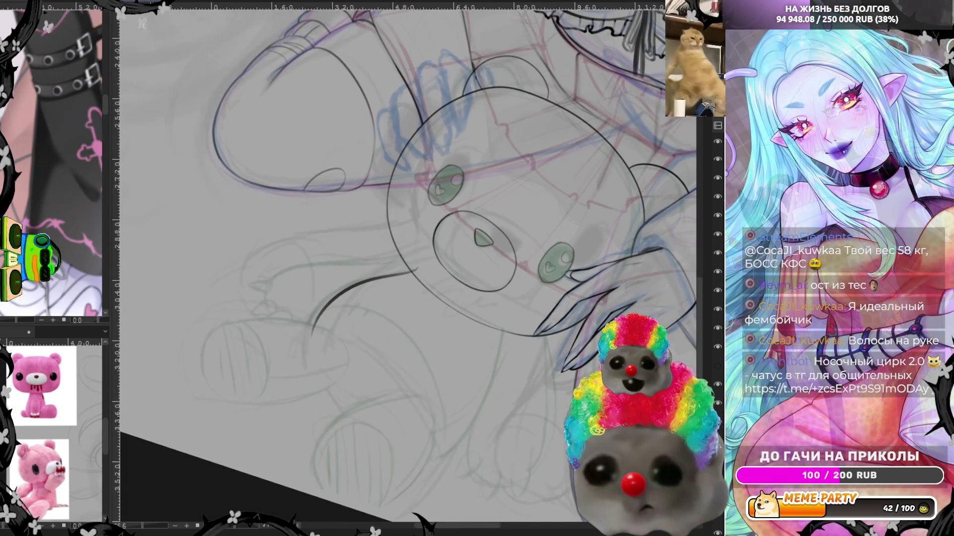
pyautogui.hotkey('ctrl', 'z')
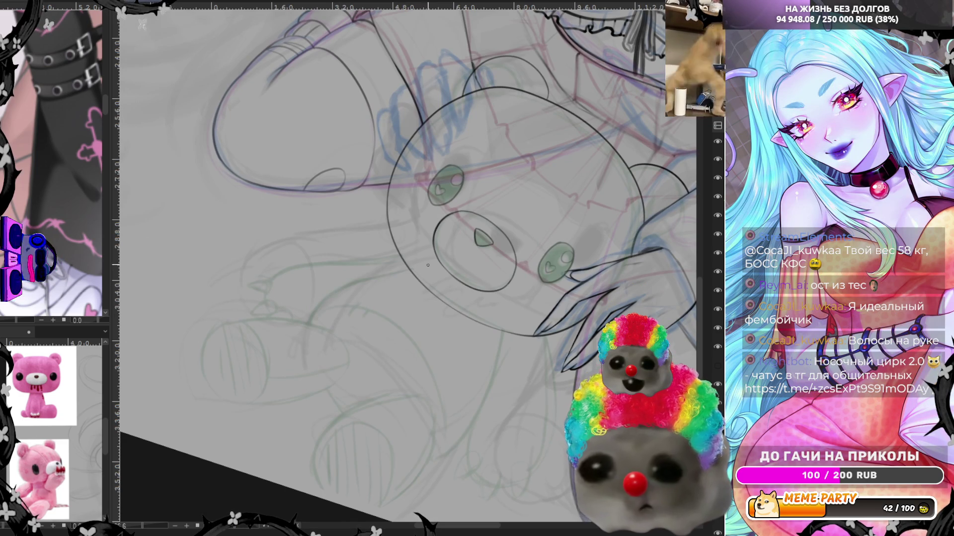
pyautogui.moveTo(421, 262); pyautogui.dragTo(467, 452)
pyautogui.hotkey('ctrl', 'z')
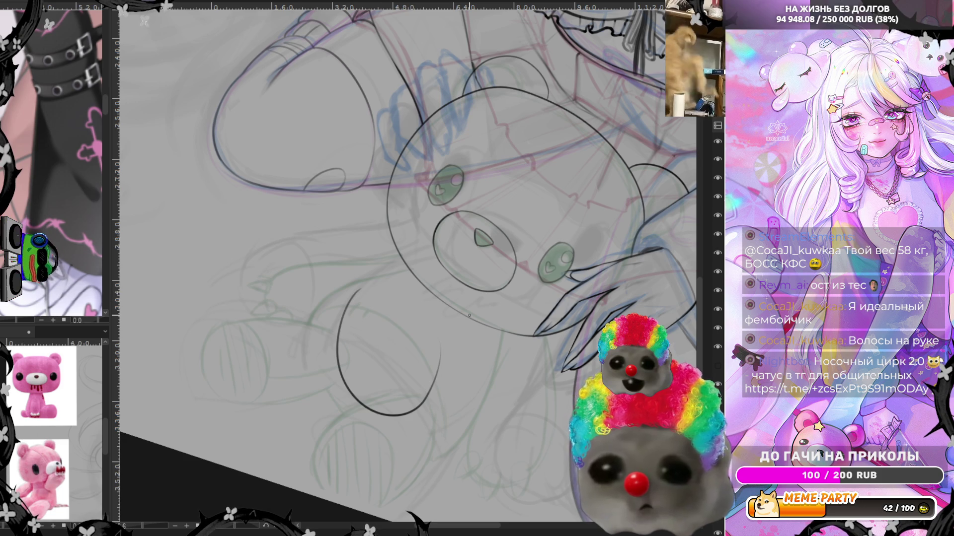
# Ink the bear's limb curve, its rounded lower body, and a short joining stroke under the head
pyautogui.moveTo(409, 269)
pyautogui.mouseDown()
pyautogui.moveTo(303, 340)
pyautogui.moveTo(502, 333)
pyautogui.mouseUp()
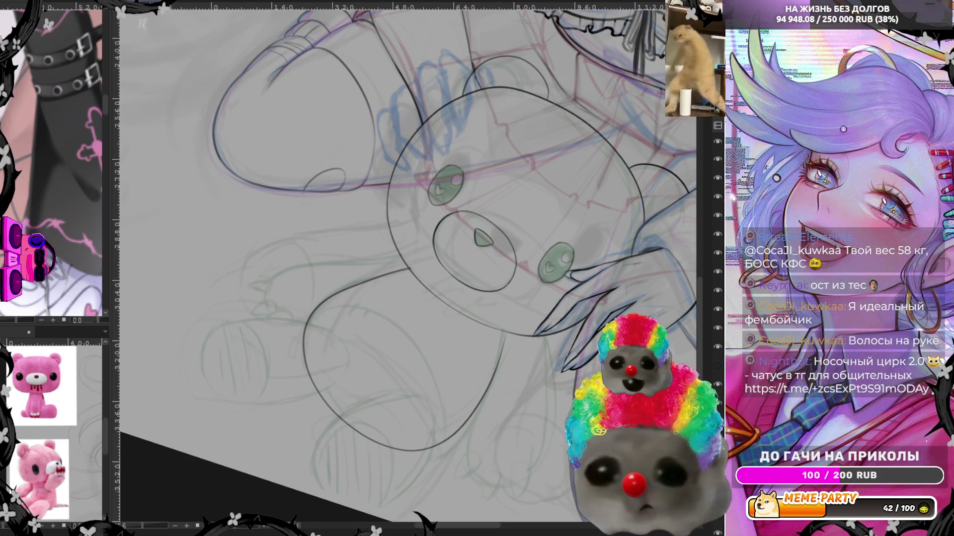
pyautogui.press('-')
pyautogui.moveTo(362, 318); pyautogui.dragTo(491, 422)
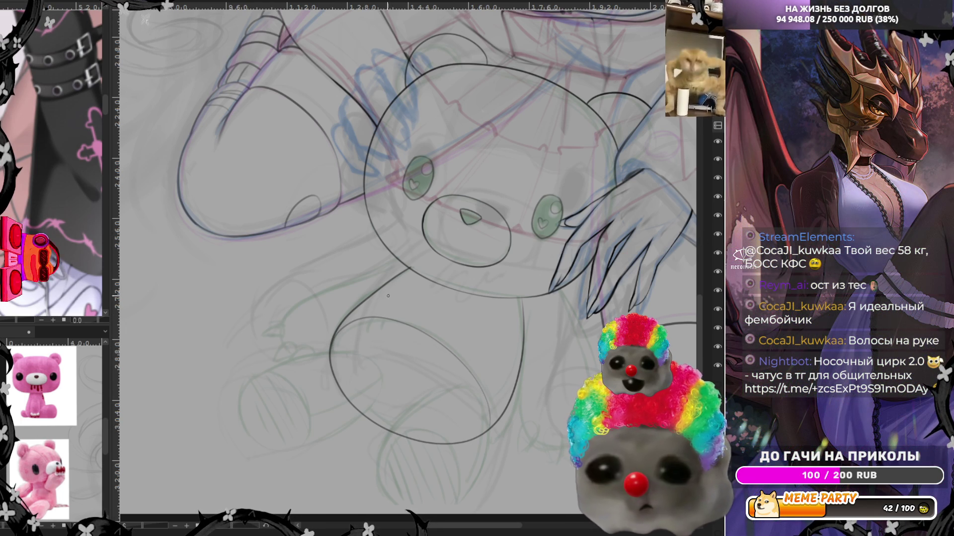
pyautogui.moveTo(395, 255); pyautogui.dragTo(352, 273)
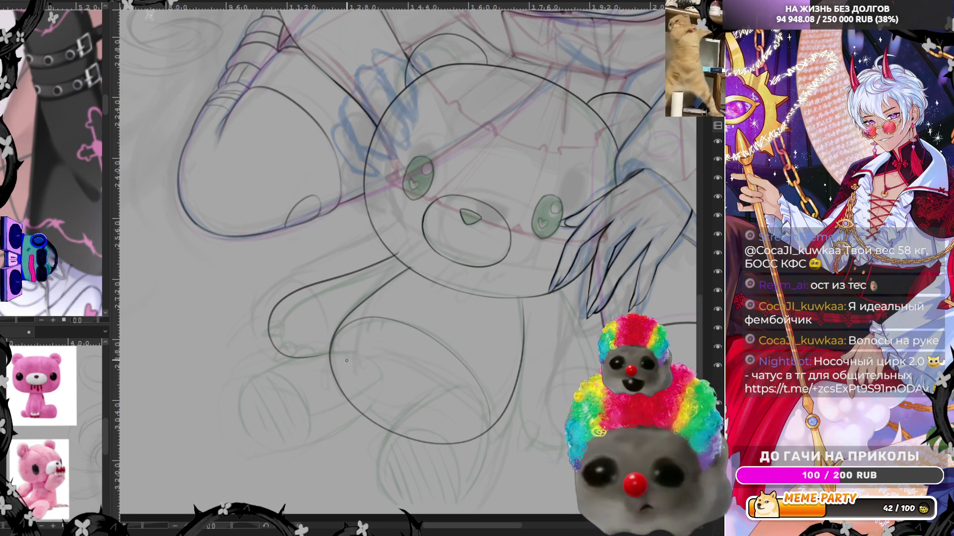
# Draw a short stroke for the bear's left limb, undoing the stray loops beside its body
pyautogui.scroll(-3, 345, 323)
pyautogui.scroll(-2, 416, 317)
pyautogui.scroll(2, 348, 323)
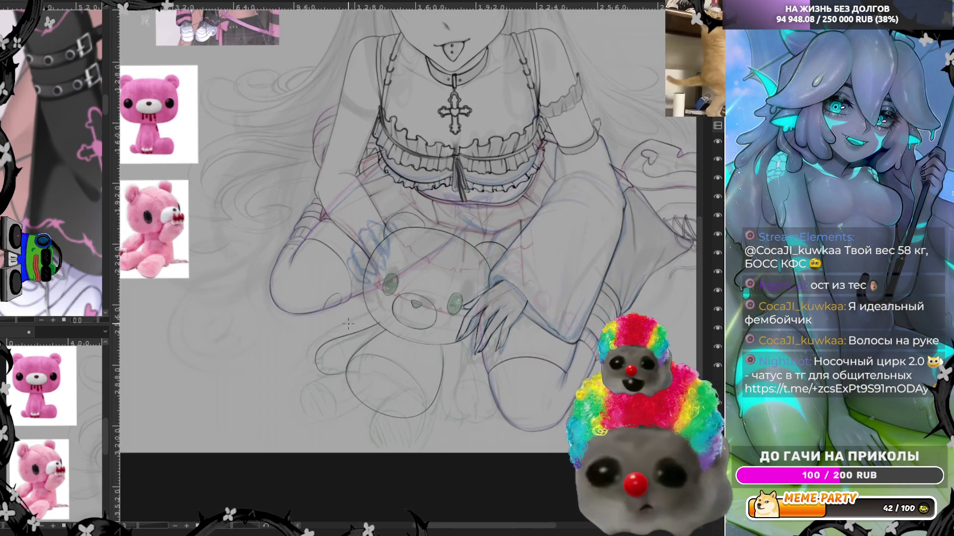
pyautogui.scroll(1, 345, 325)
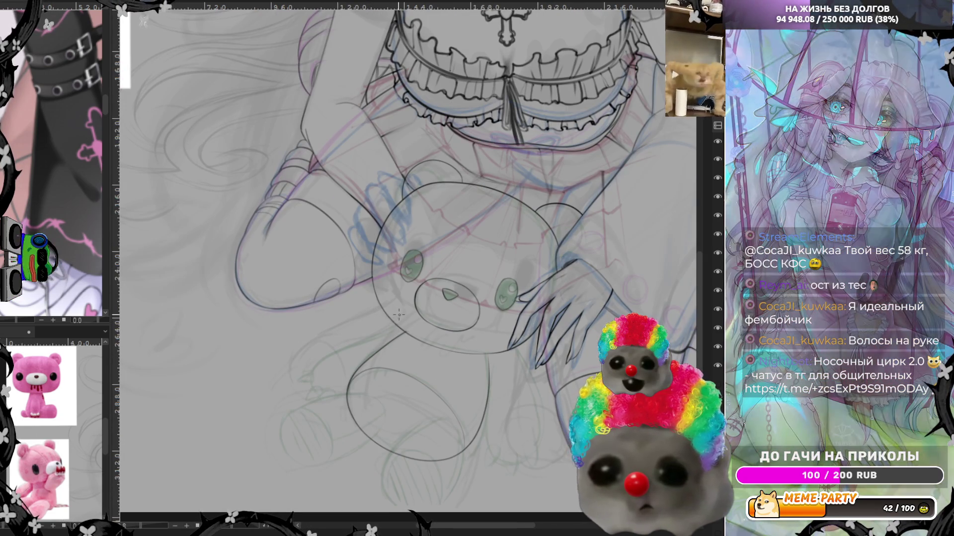
pyautogui.moveTo(397, 317); pyautogui.dragTo(359, 329)
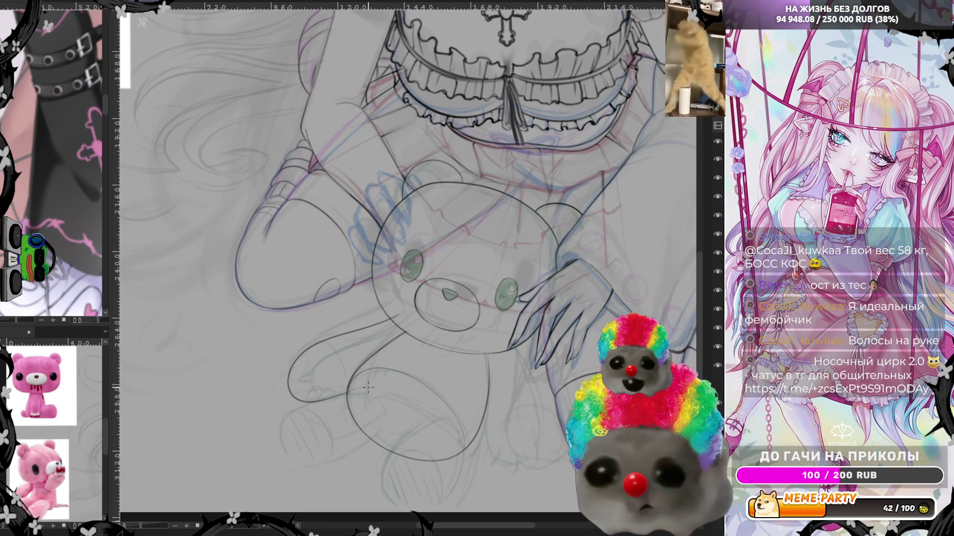
pyautogui.hotkey('ctrl', 'z')
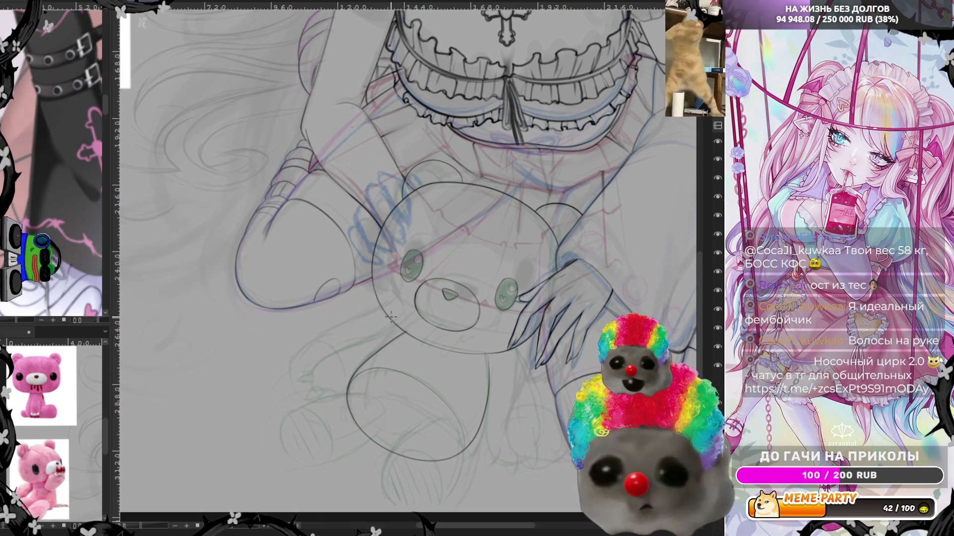
pyautogui.moveTo(331, 352); pyautogui.dragTo(314, 370)
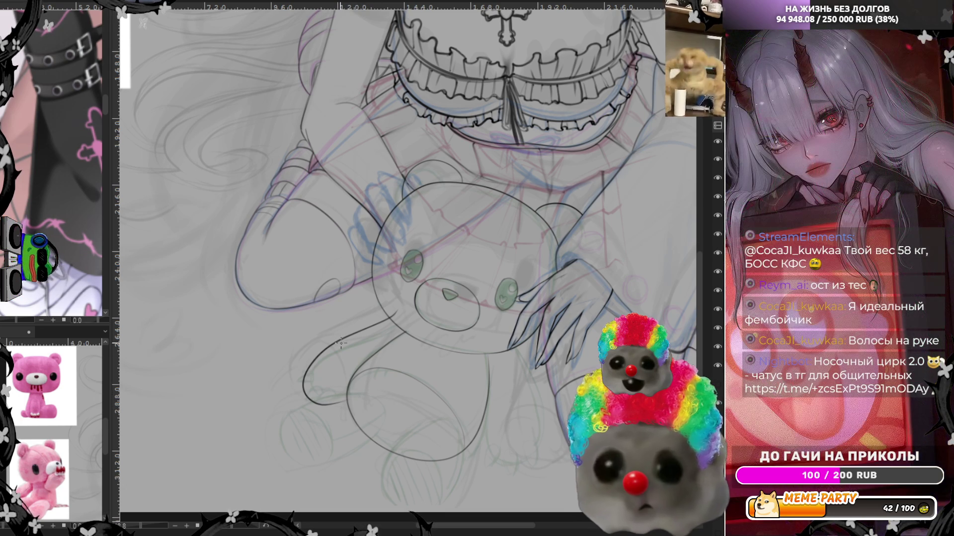
pyautogui.hotkey('ctrl', 'z')
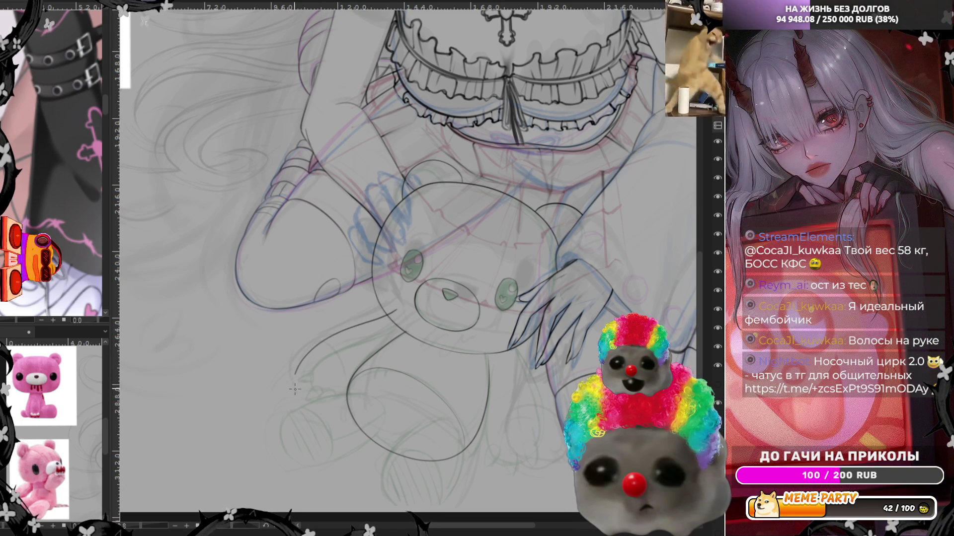
pyautogui.hotkey('ctrl', 'z')
pyautogui.moveTo(367, 323); pyautogui.dragTo(340, 340)
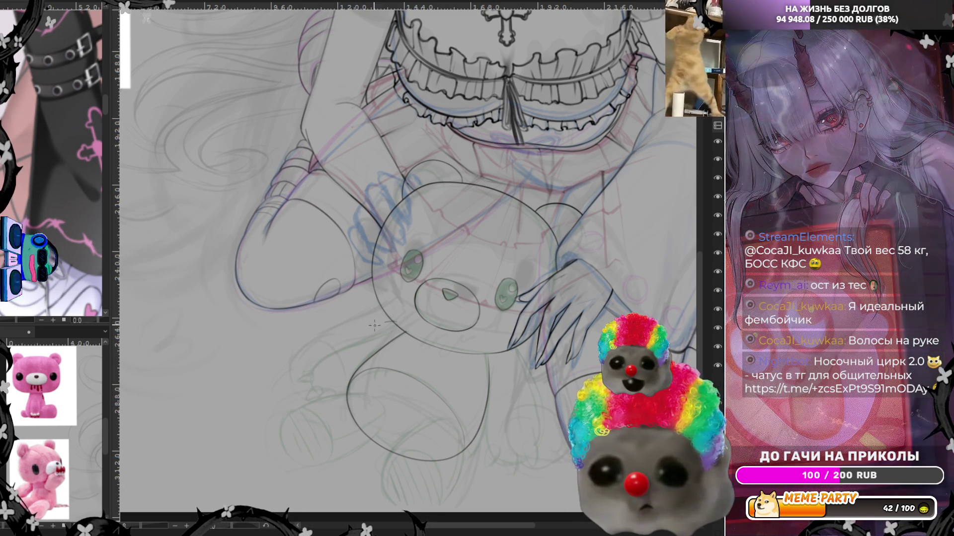
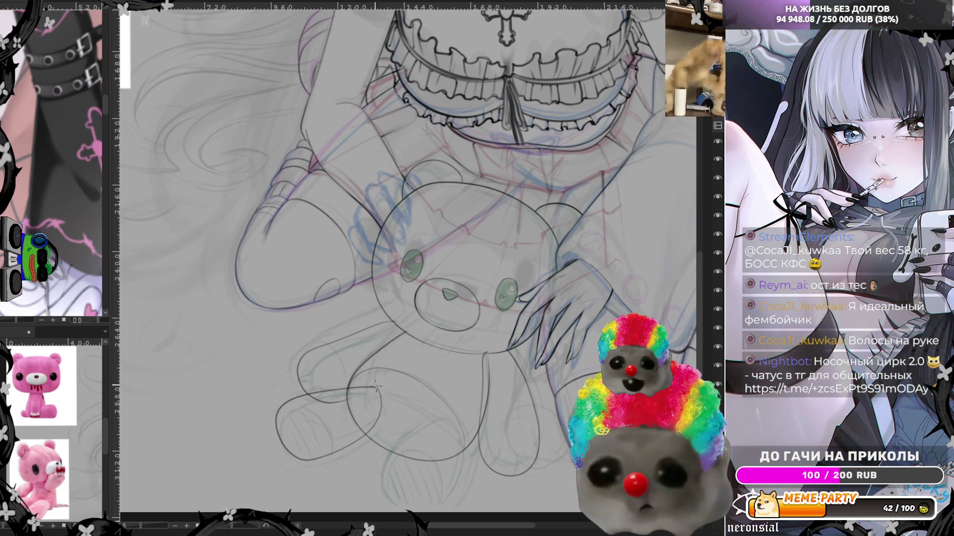
# Sketch trial strokes on the bear's foot, then Liquify-push its lower-left oval outline leftward
pyautogui.scroll(2, 365, 376)
pyautogui.scroll(2, 377, 376)
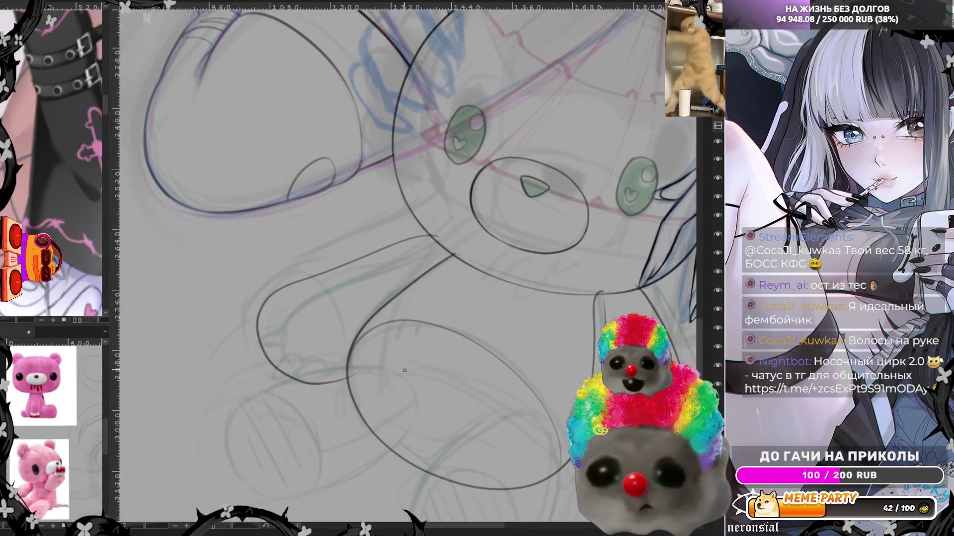
pyautogui.moveTo(404, 364); pyautogui.dragTo(228, 496)
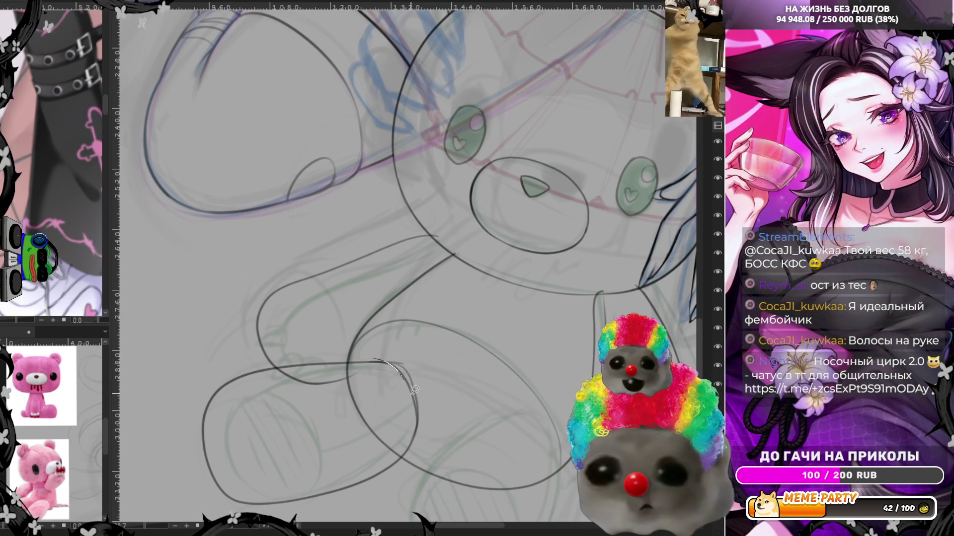
pyautogui.hotkey('ctrl', 'z')
pyautogui.moveTo(378, 360); pyautogui.dragTo(418, 411)
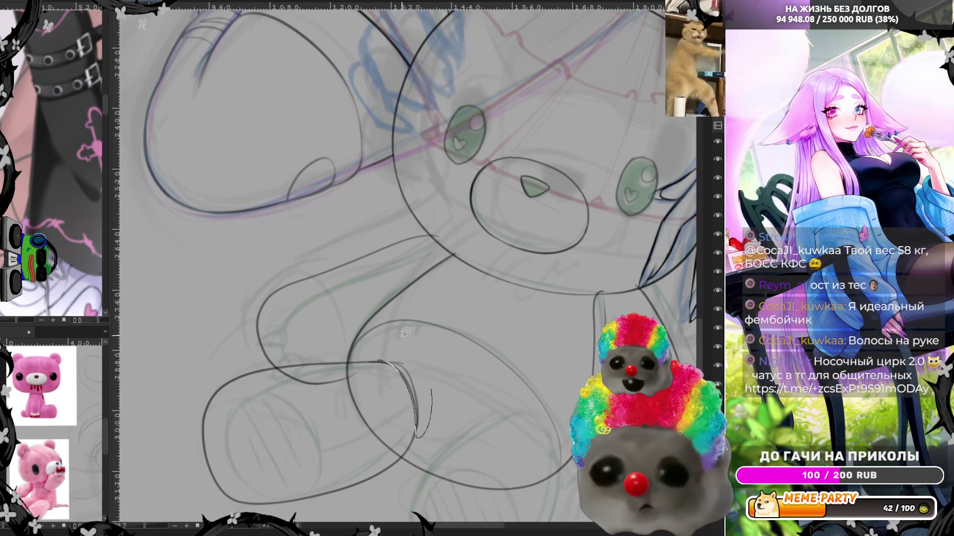
pyautogui.hotkey('ctrl', 'z')
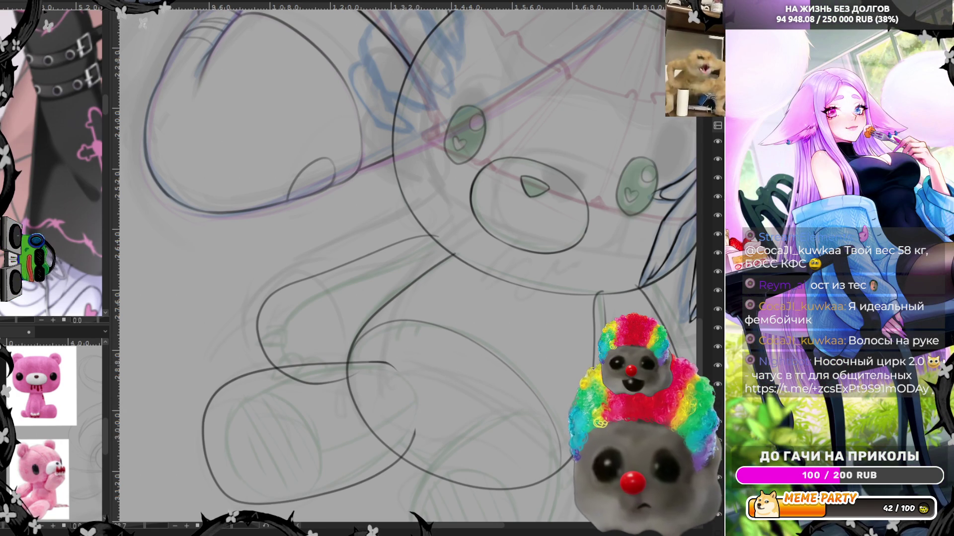
pyautogui.moveTo(395, 367); pyautogui.dragTo(411, 420)
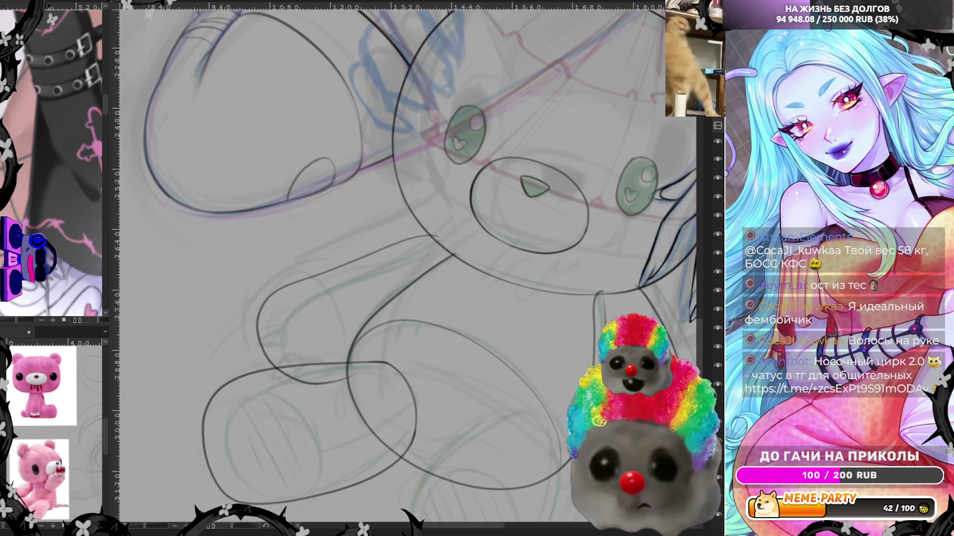
pyautogui.moveTo(228, 376); pyautogui.dragTo(183, 343)
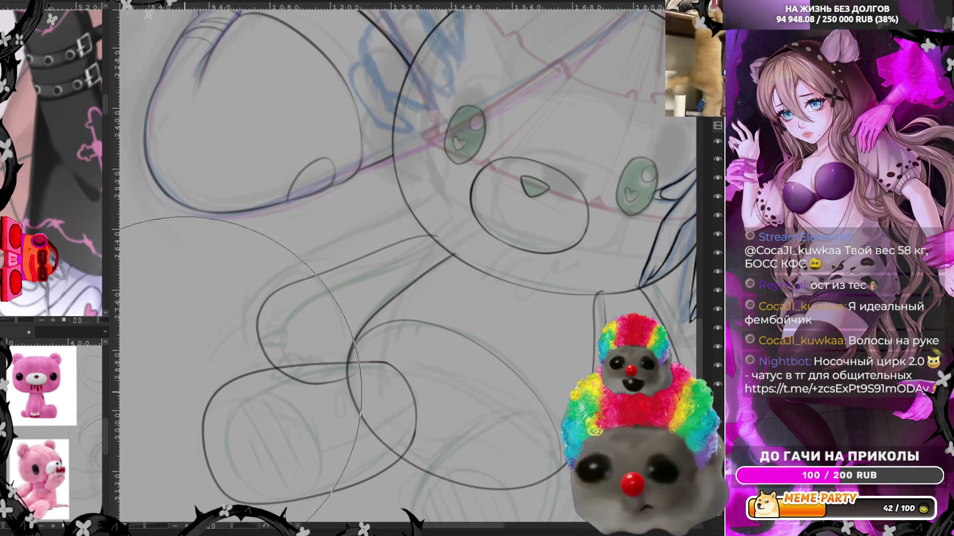
pyautogui.scroll(-3, 228, 343)
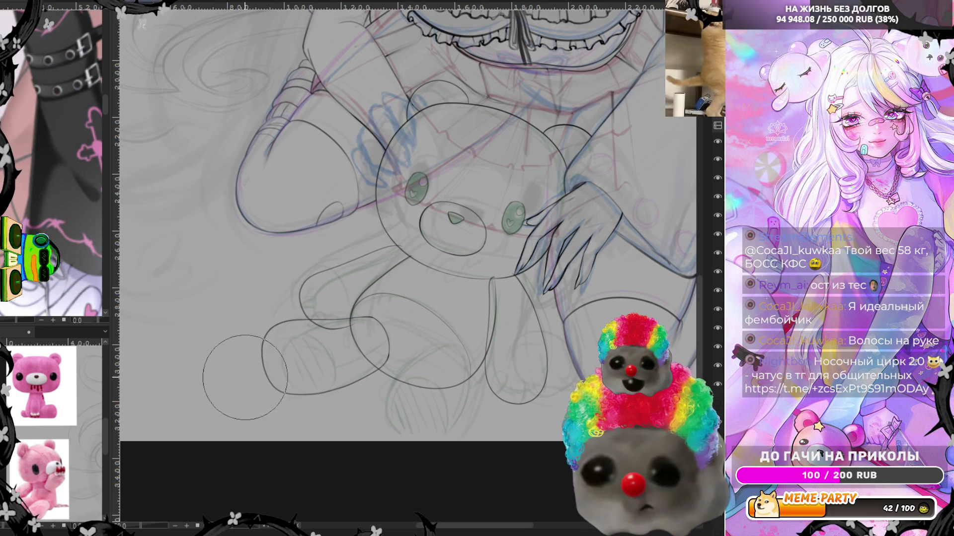
# Mirror the canvas, draw a curved stroke up the bear's lower foot, and lasso around it
pyautogui.press('m')
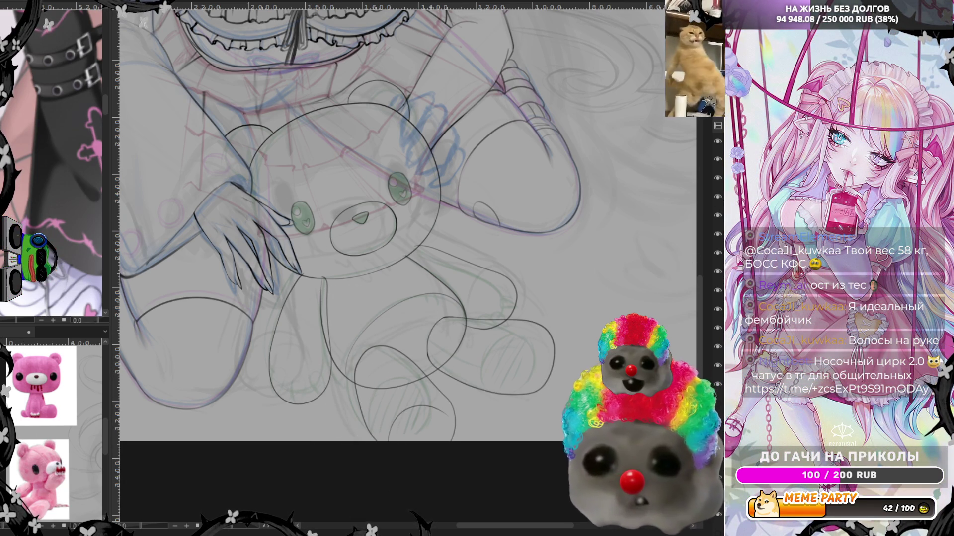
pyautogui.moveTo(352, 412); pyautogui.dragTo(410, 339)
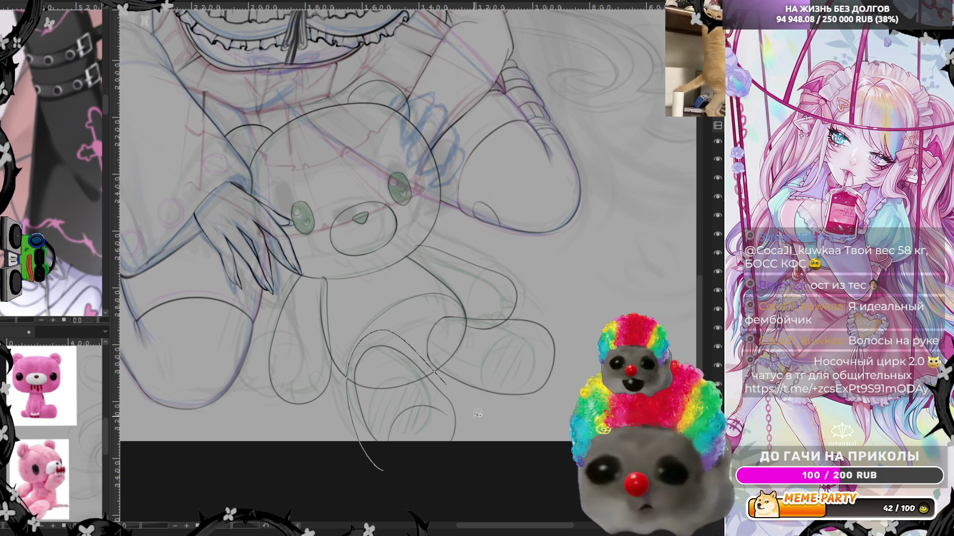
pyautogui.moveTo(474, 405); pyautogui.dragTo(466, 437)
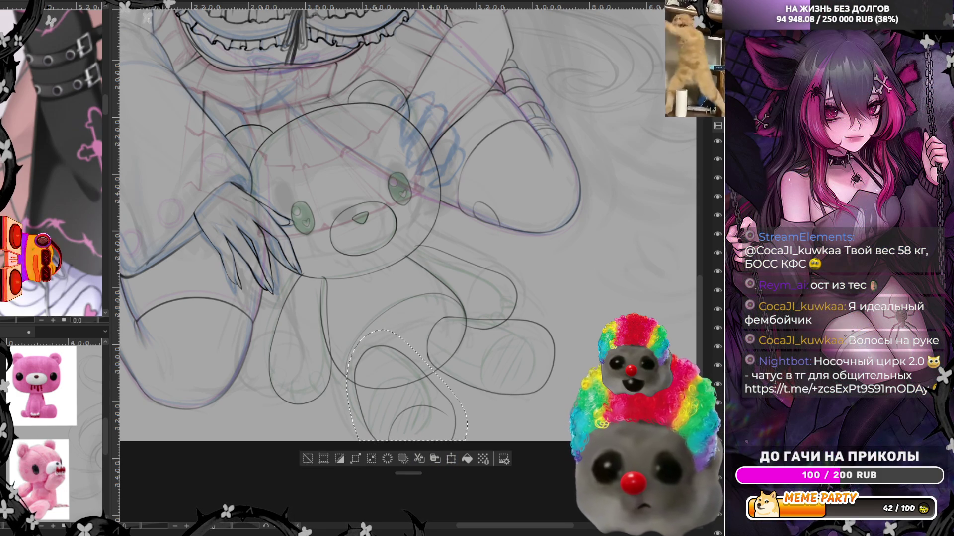
# Check the lineart layer and remove the stray vertical stroke along the bear's leg
pyautogui.hotkey('ctrl', 'd')
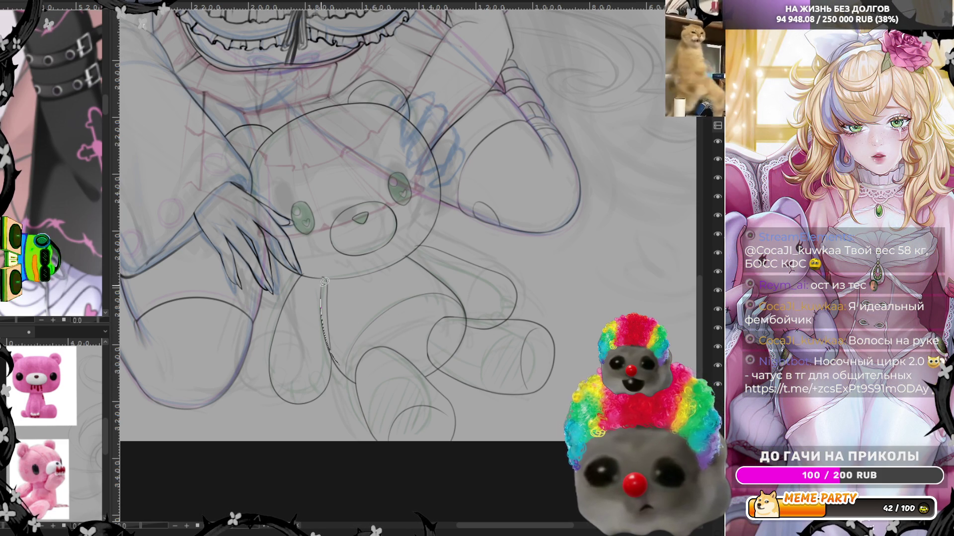
pyautogui.click(721, 216)
pyautogui.click(719, 216)
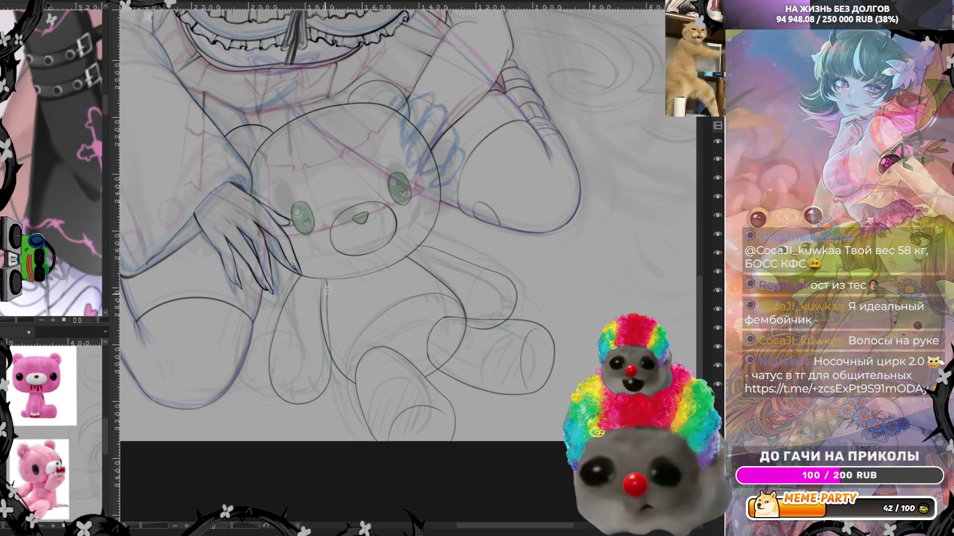
pyautogui.hotkey('ctrl', 'z')
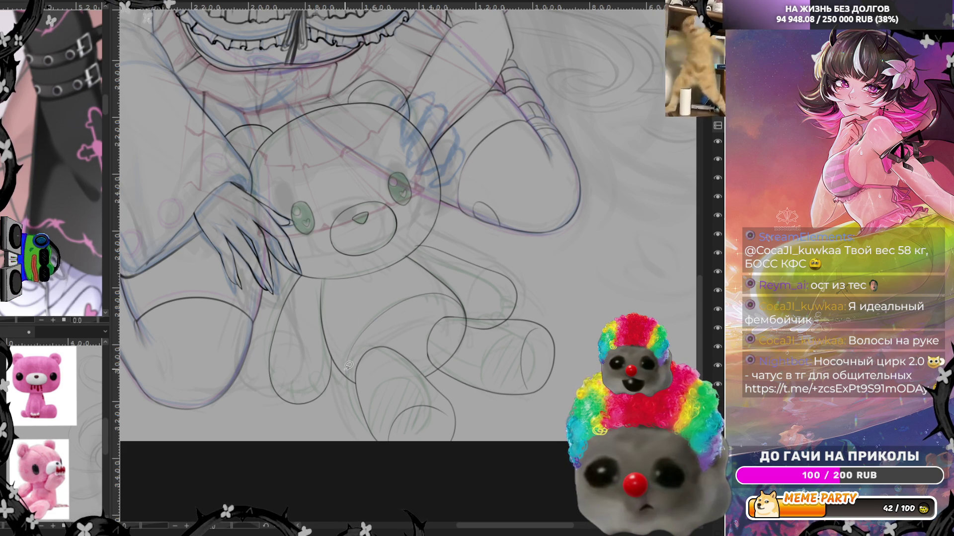
pyautogui.hotkey('ctrl', 'y')
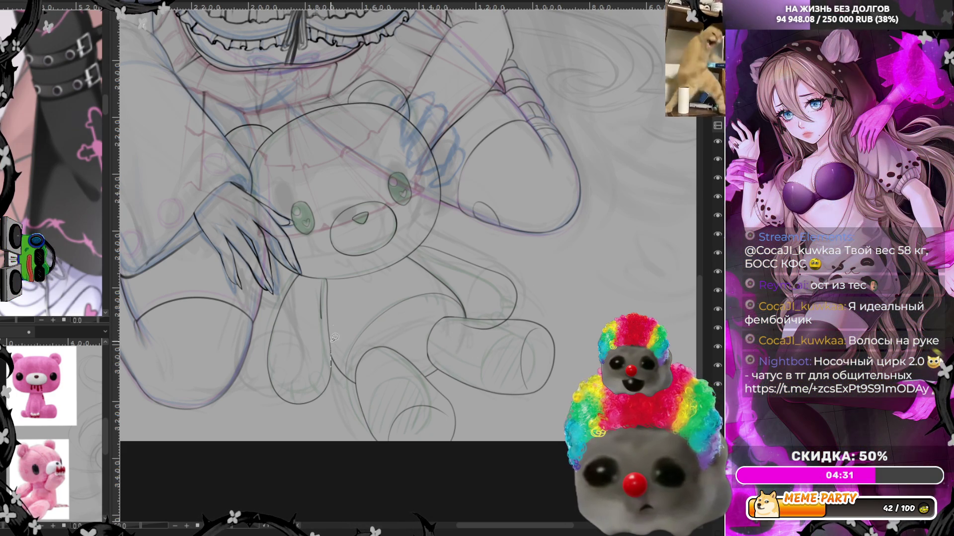
pyautogui.hotkey('ctrl', 'z')
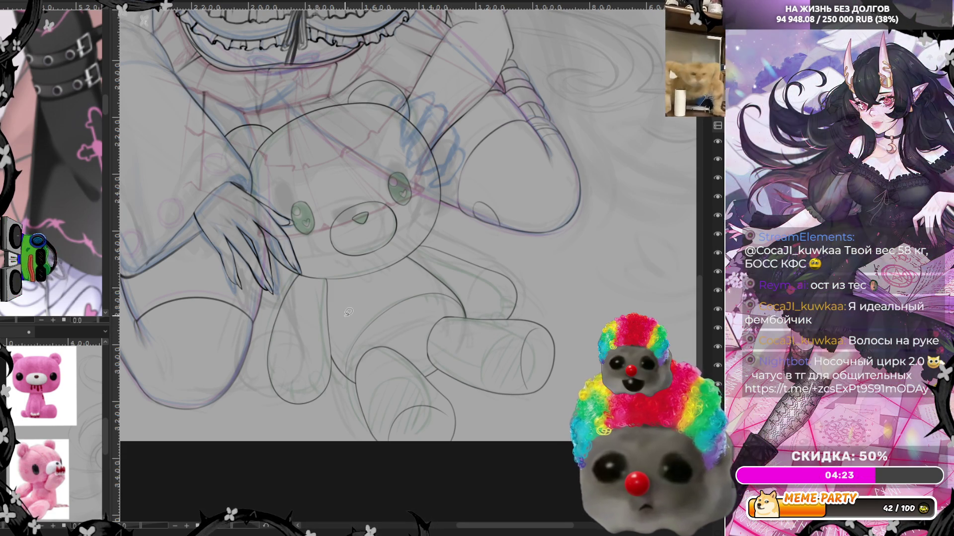
pyautogui.scroll(2, 287, 405)
pyautogui.scroll(2, 287, 405)
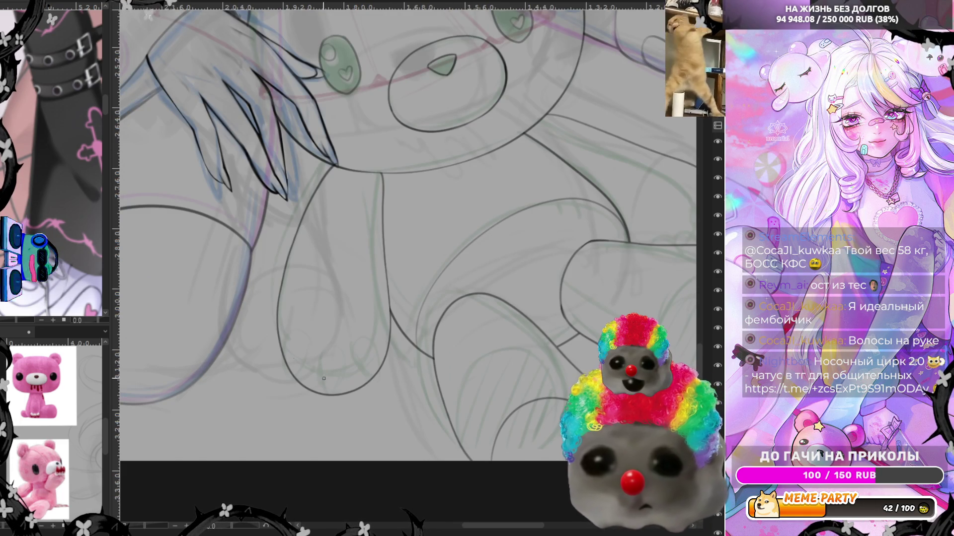
# Draw pointed claw shapes at the bear's lower-left paw tip, then lasso-select the claw
pyautogui.moveTo(286, 391); pyautogui.dragTo(285, 370)
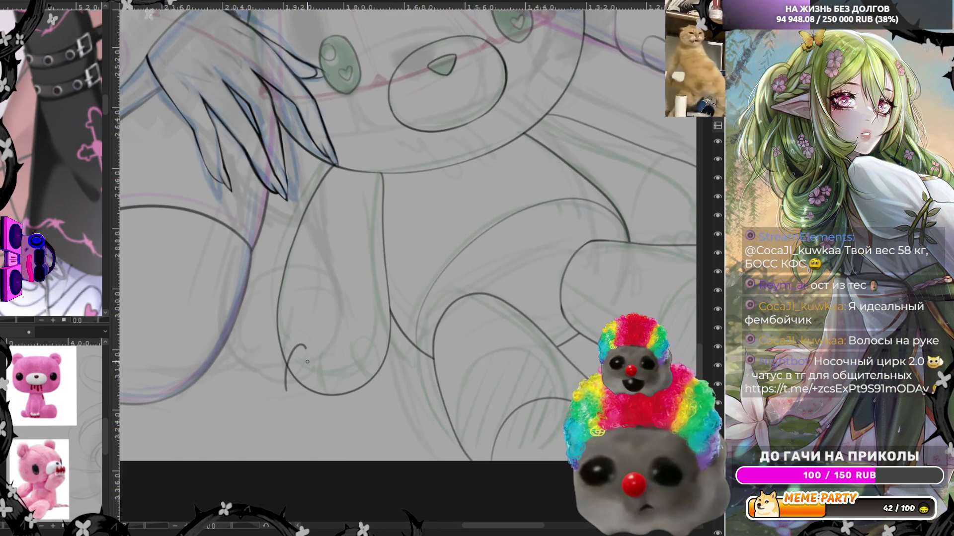
pyautogui.hotkey('ctrl', 'z')
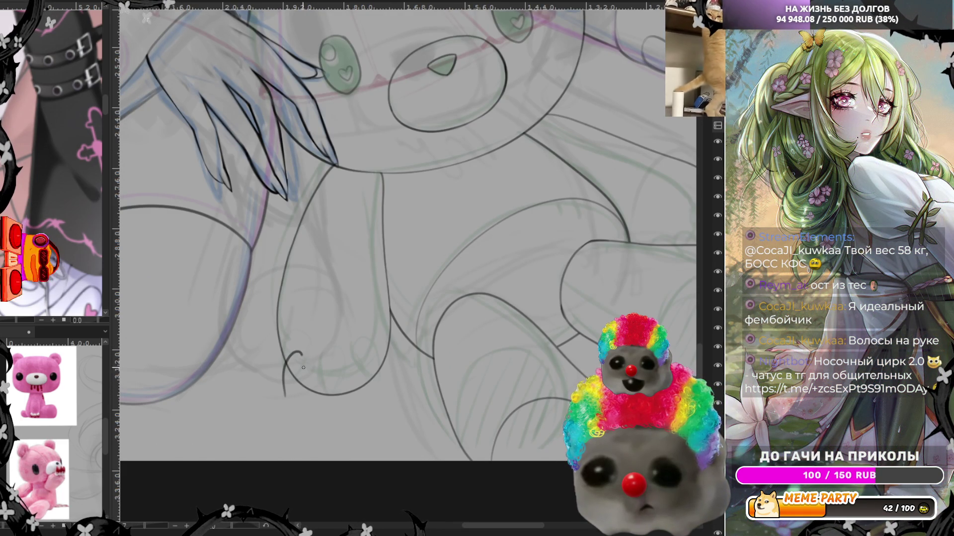
pyautogui.hotkey('ctrl', 'z')
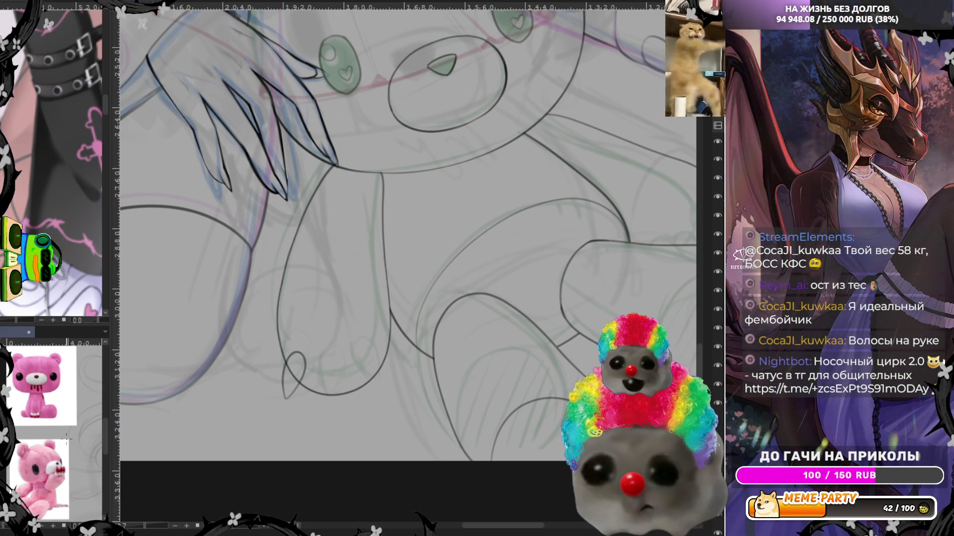
pyautogui.scroll(2, 67, 437)
pyautogui.scroll(-2, 105, 422)
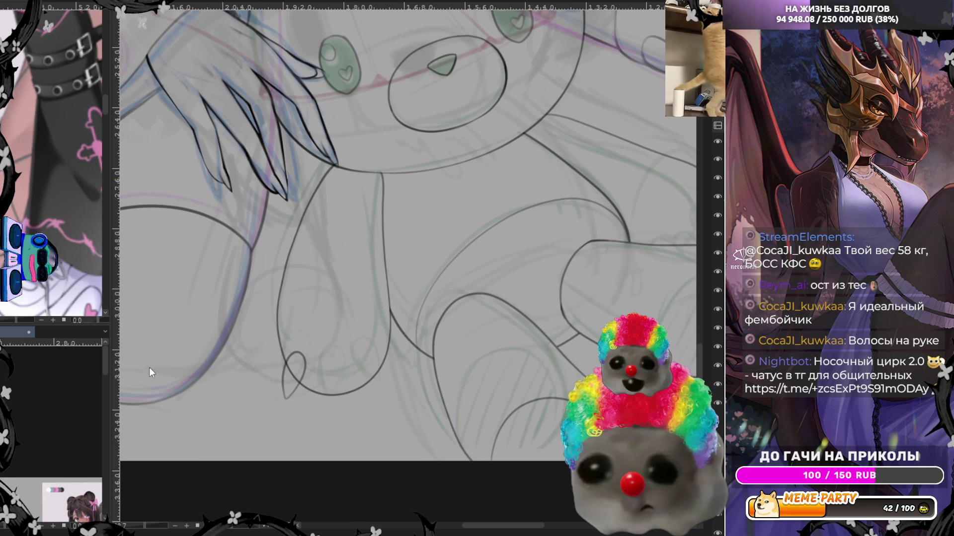
pyautogui.scroll(3, 105, 446)
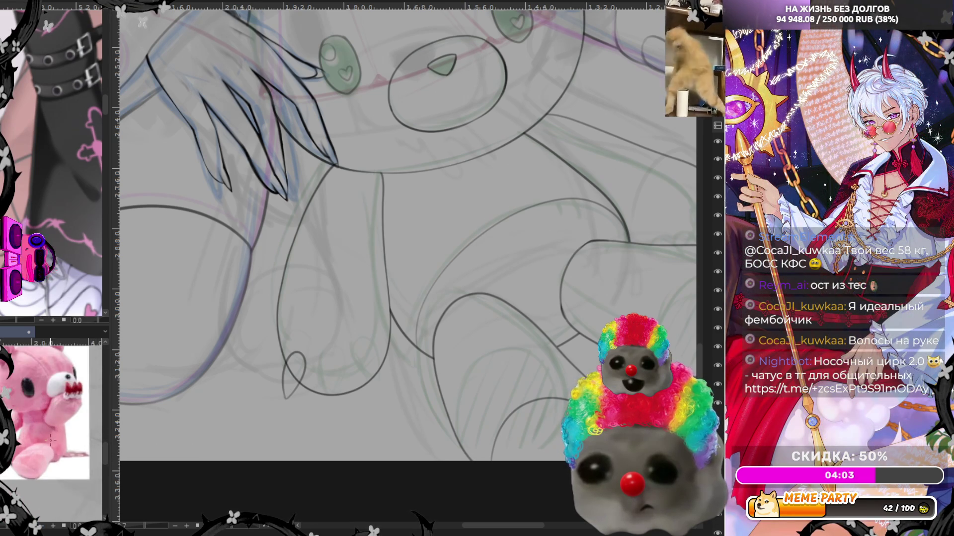
pyautogui.hotkey('ctrl', 'z')
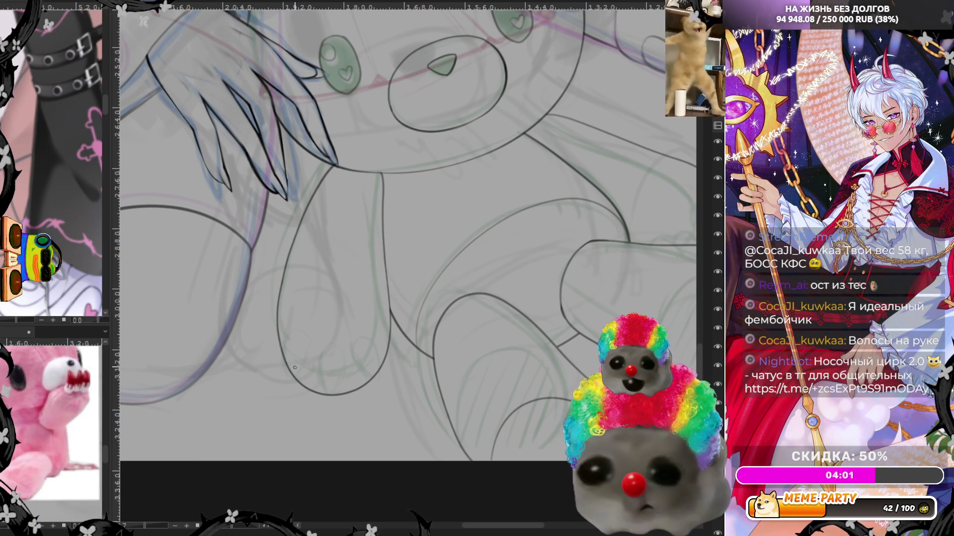
pyautogui.moveTo(280, 370)
pyautogui.mouseDown()
pyautogui.moveTo(298, 380)
pyautogui.moveTo(298, 355)
pyautogui.mouseUp()
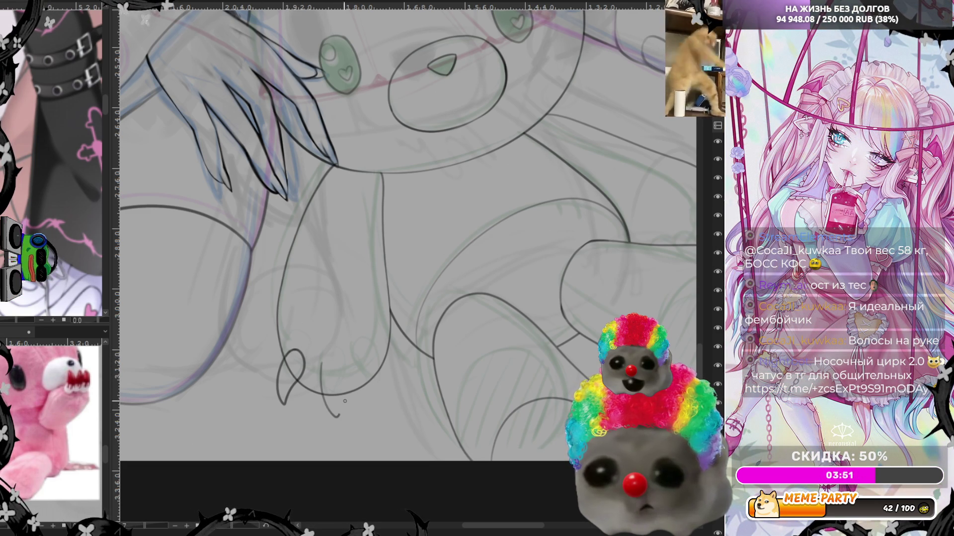
pyautogui.hotkey('ctrl', 'z')
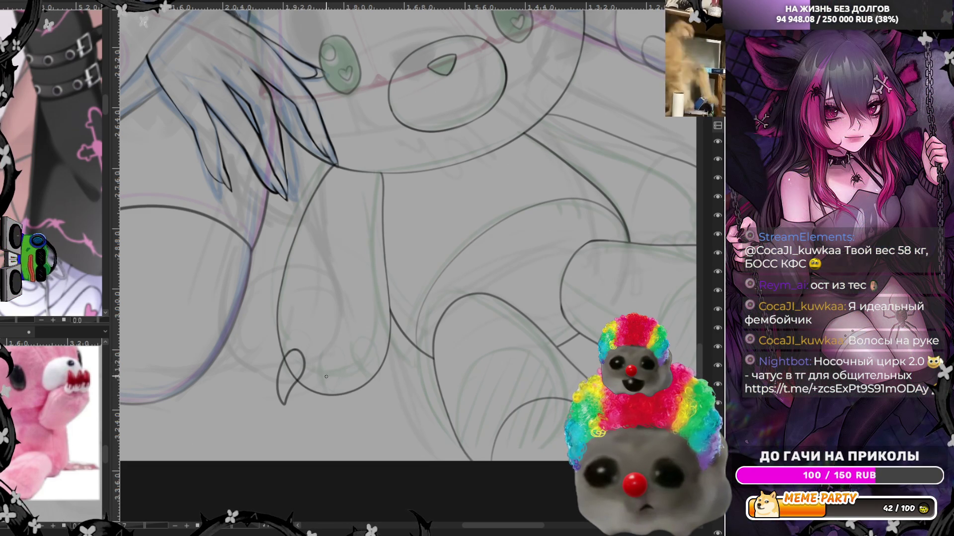
pyautogui.moveTo(333, 414); pyautogui.dragTo(342, 362)
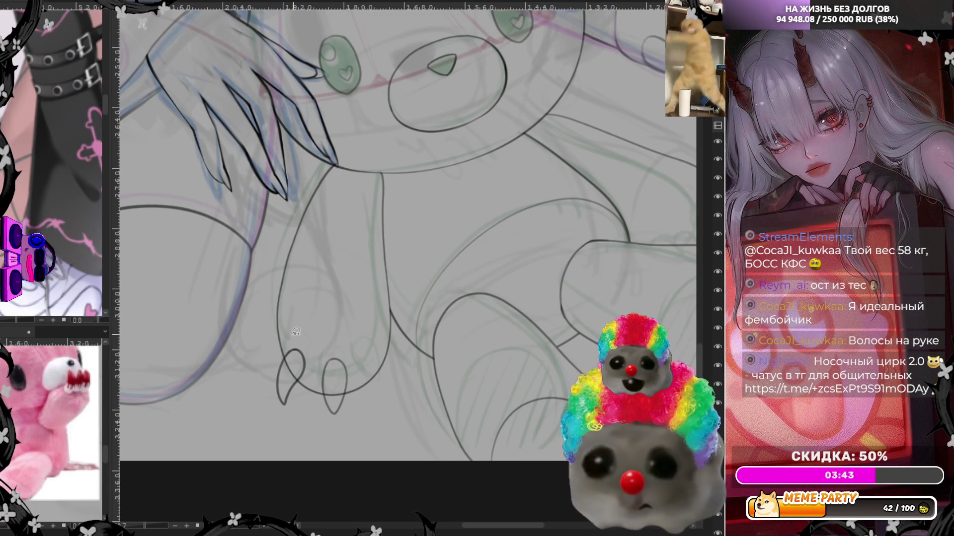
pyautogui.moveTo(282, 320); pyautogui.dragTo(313, 342)
# Paste a copy of the claw and move it to the right
pyautogui.click(316, 440)
pyautogui.hotkey('ctrl', 't')
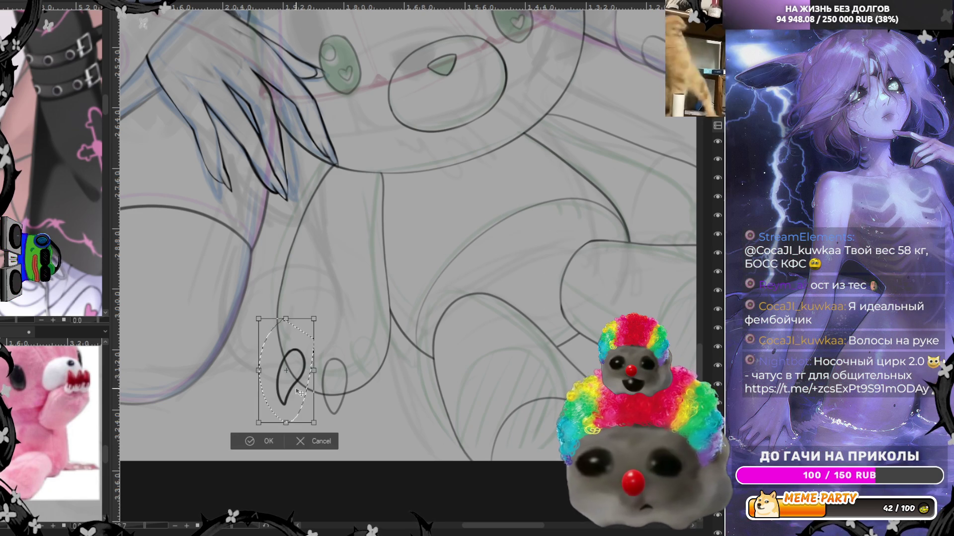
pyautogui.moveTo(324, 385); pyautogui.dragTo(396, 393)
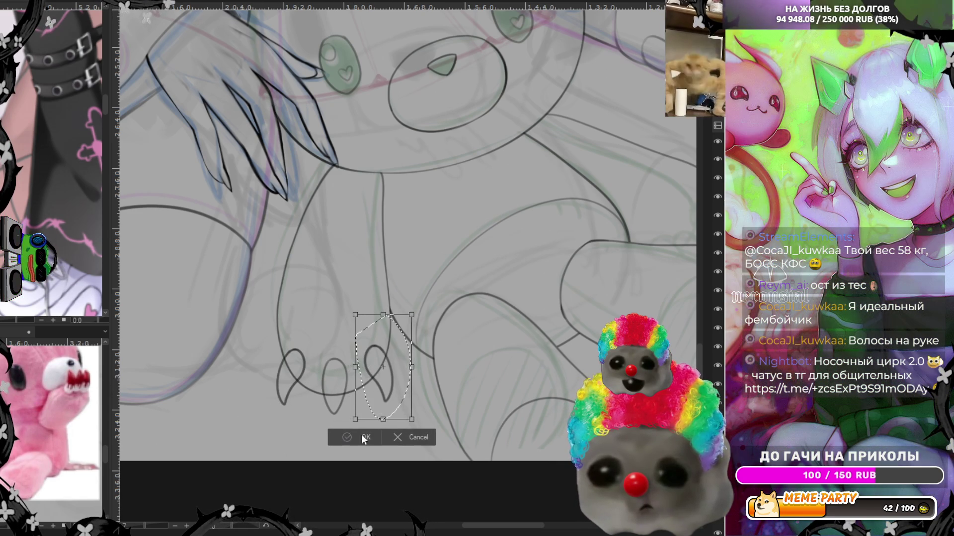
pyautogui.click(363, 437)
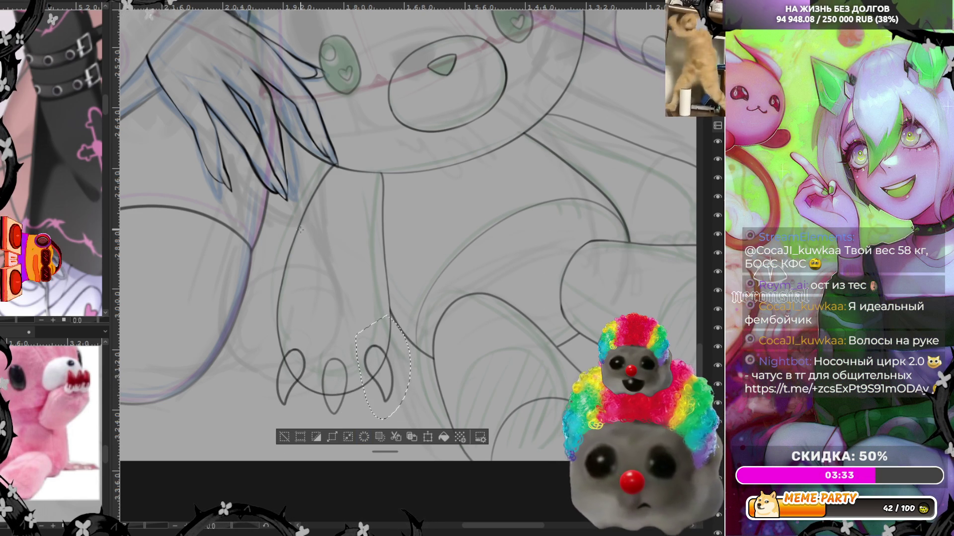
pyautogui.hotkey('ctrl', 'd')
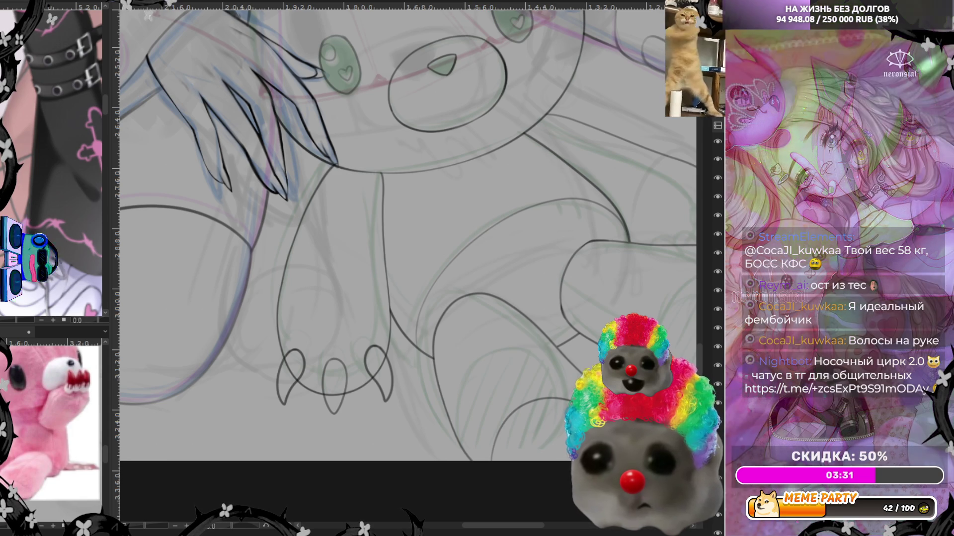
# Shift the right claw down-left, then move and tilt the left claw into place
pyautogui.hotkey('ctrl', 't')
pyautogui.moveTo(388, 370); pyautogui.dragTo(381, 378)
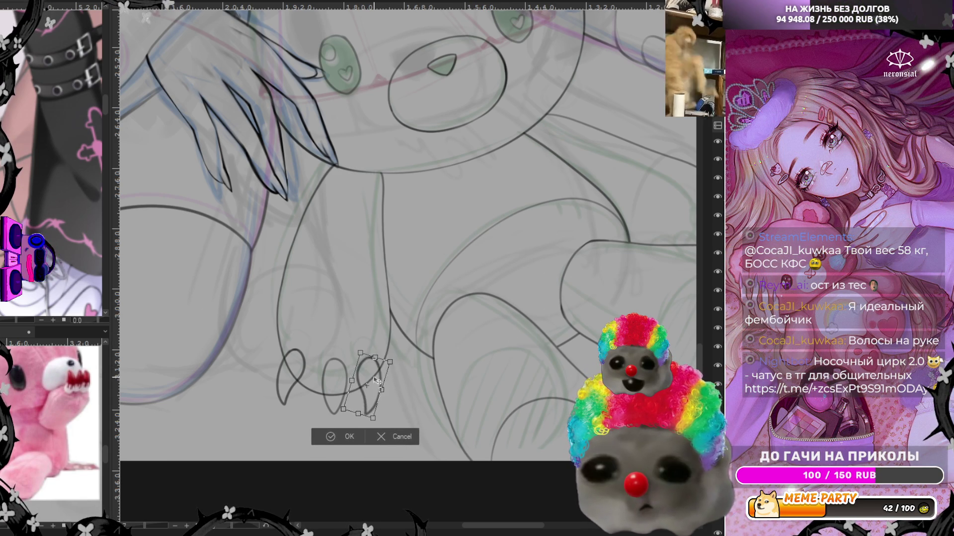
pyautogui.click(356, 436)
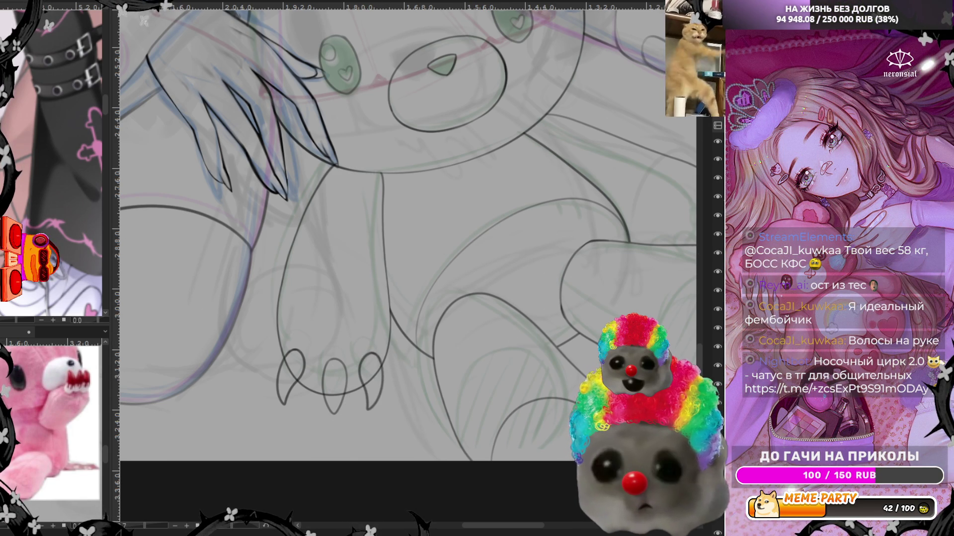
pyautogui.moveTo(246, 328); pyautogui.dragTo(315, 428)
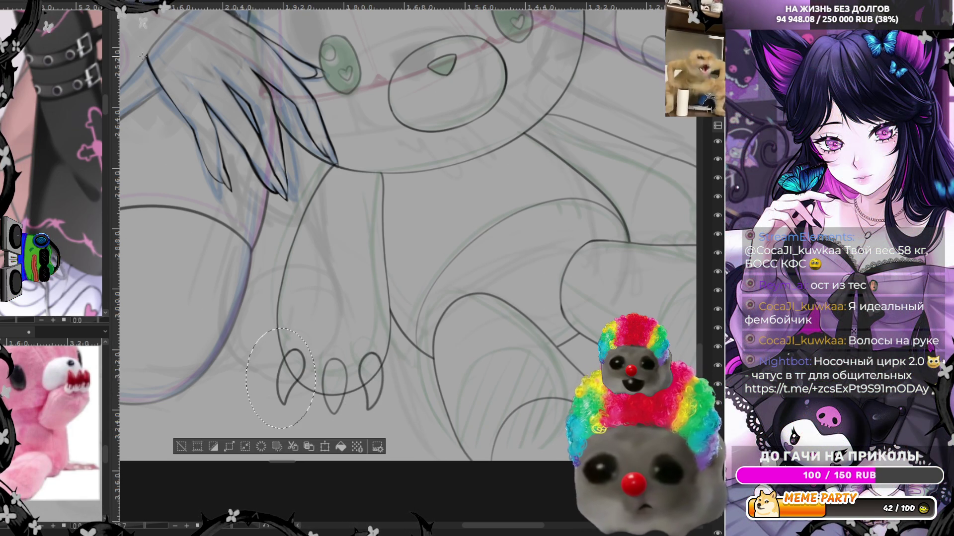
pyautogui.hotkey('ctrl', 't')
pyautogui.moveTo(289, 380); pyautogui.dragTo(313, 408)
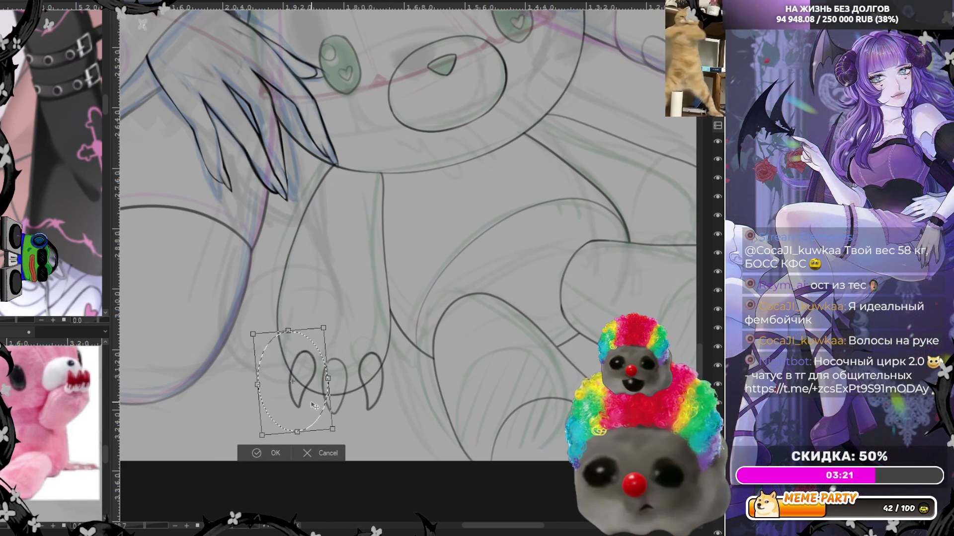
pyautogui.click(274, 453)
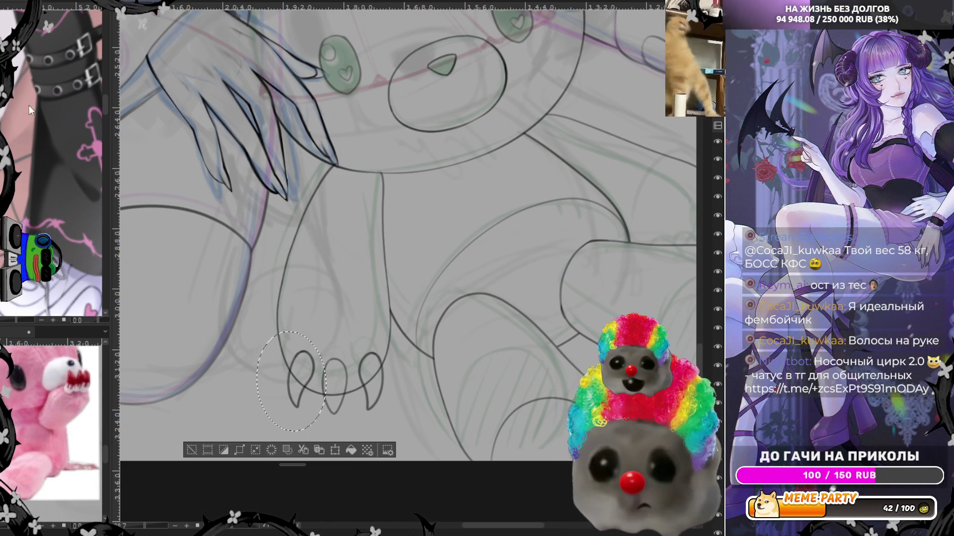
pyautogui.hotkey('ctrl', 'd')
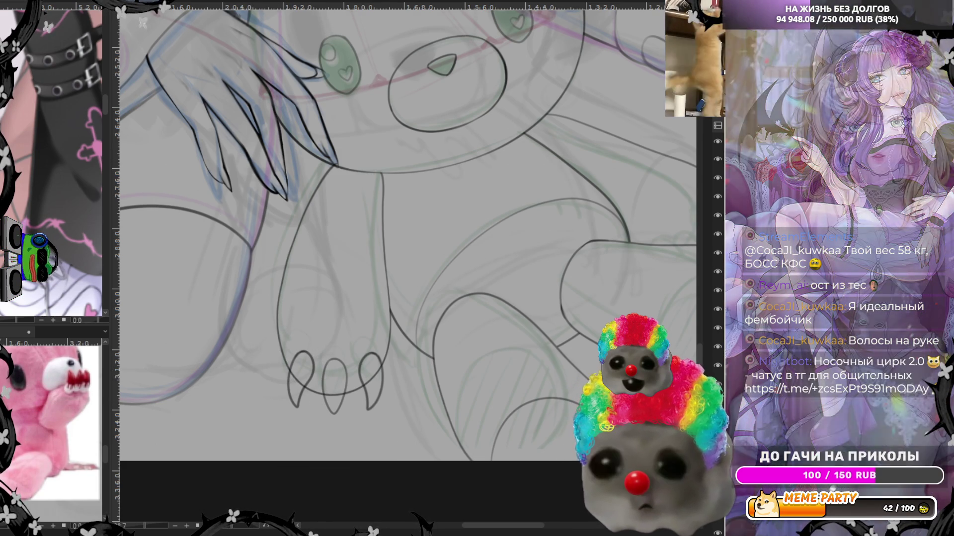
# Select all three claws with an ellipse and duplicate them
pyautogui.moveTo(265, 338); pyautogui.dragTo(412, 438)
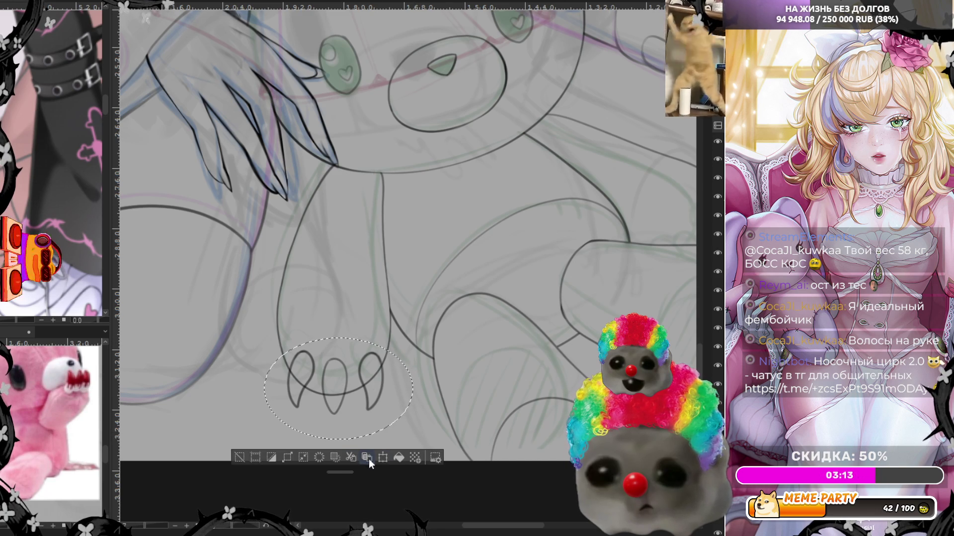
pyautogui.hotkey('ctrl', '-')
pyautogui.hotkey('ctrl', '+')
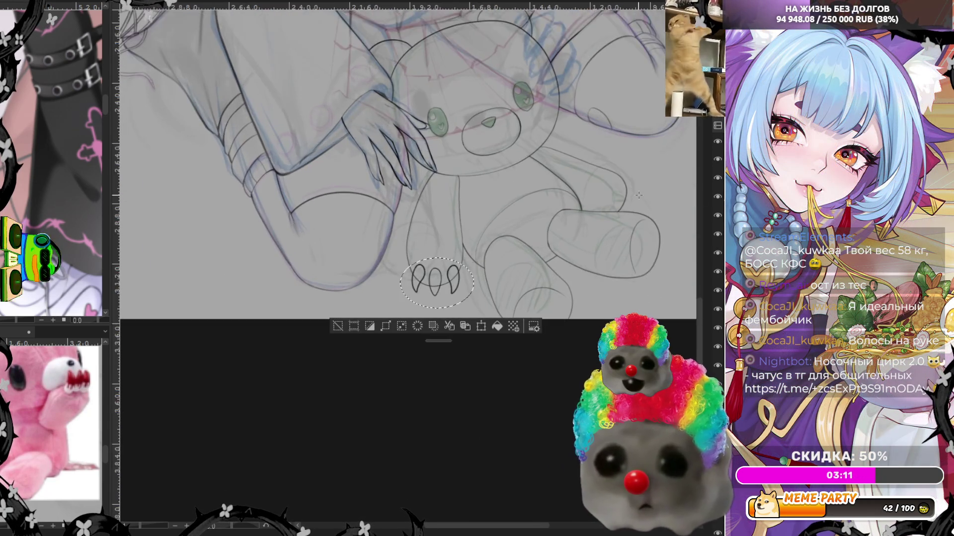
# Rotate the claw copy about 100 degrees and place it on the bear's other paw
pyautogui.hotkey('ctrl', 't')
pyautogui.moveTo(442, 367); pyautogui.dragTo(328, 201)
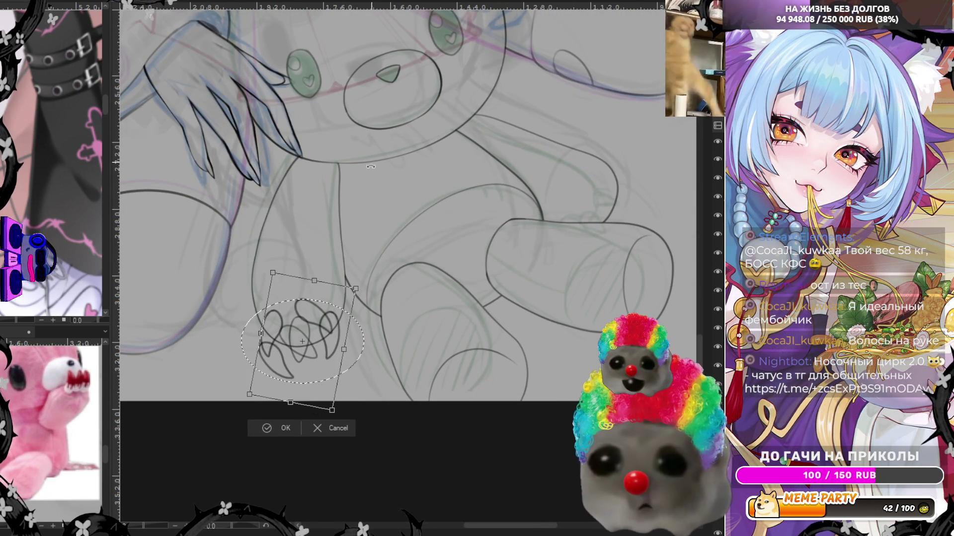
pyautogui.moveTo(314, 359)
pyautogui.mouseDown()
pyautogui.moveTo(629, 221)
pyautogui.moveTo(641, 201)
pyautogui.moveTo(632, 210)
pyautogui.mouseUp()
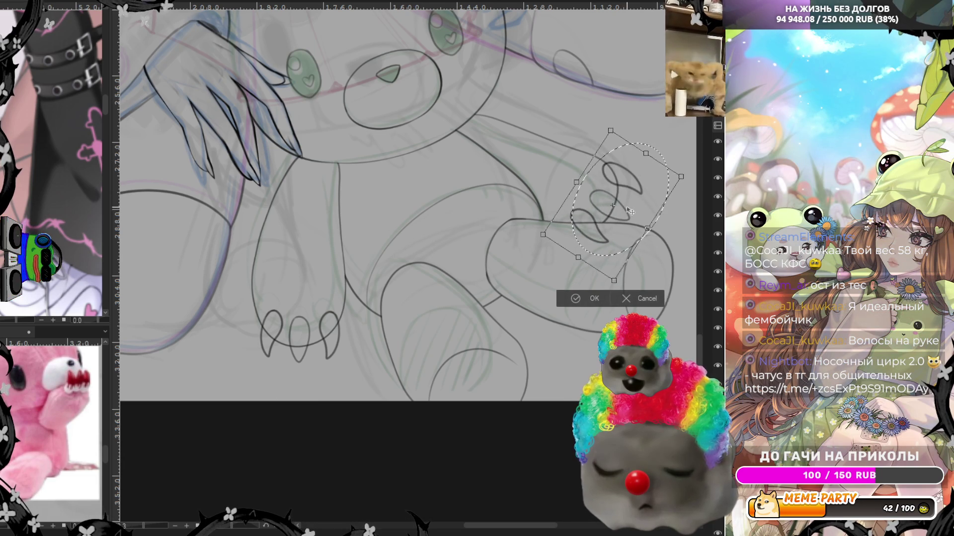
pyautogui.click(593, 302)
pyautogui.hotkey('ctrl', '-')
# Erase the loop overlapping the new claws and redraw the claw's inner line darker
pyautogui.scroll(3, 539, 191)
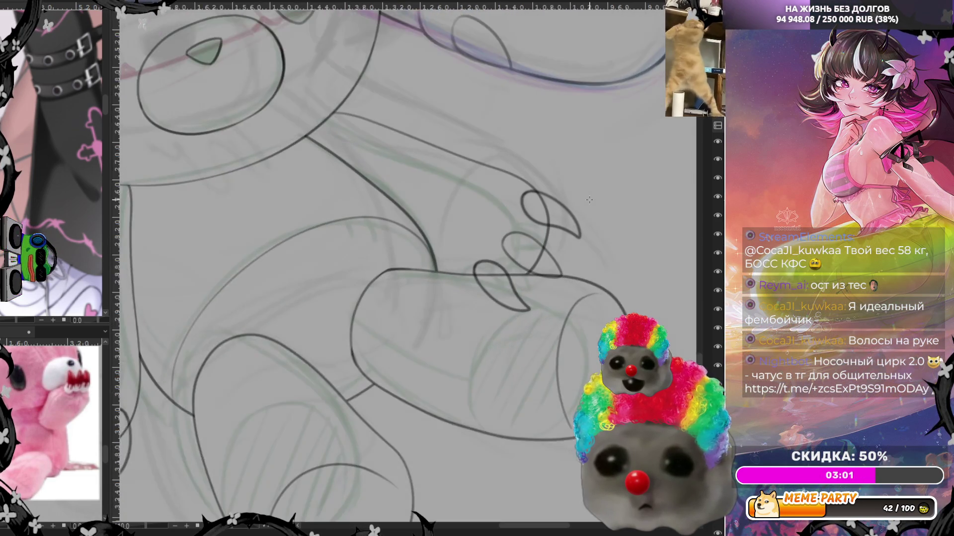
pyautogui.scroll(2, 596, 207)
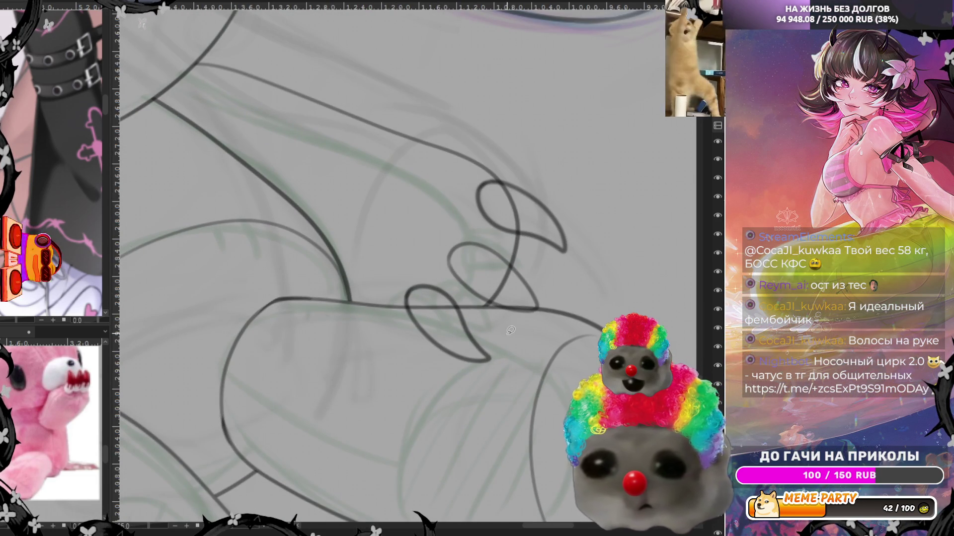
pyautogui.moveTo(459, 215); pyautogui.dragTo(524, 305)
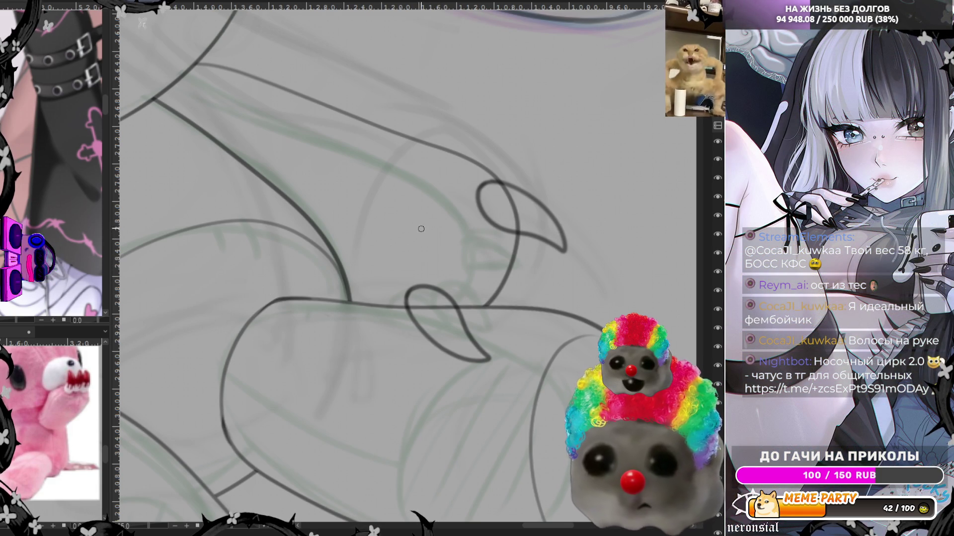
pyautogui.moveTo(466, 281); pyautogui.dragTo(542, 279)
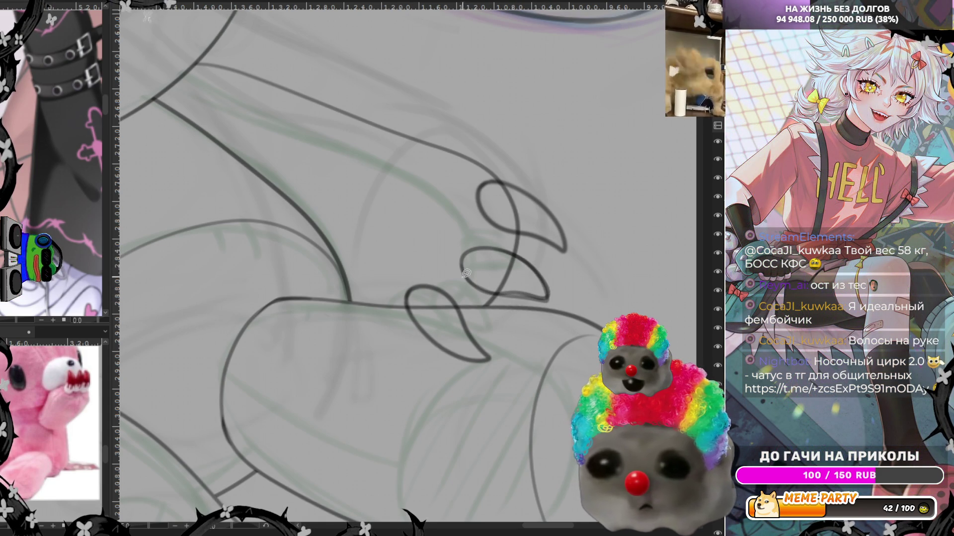
pyautogui.moveTo(504, 292); pyautogui.dragTo(553, 295)
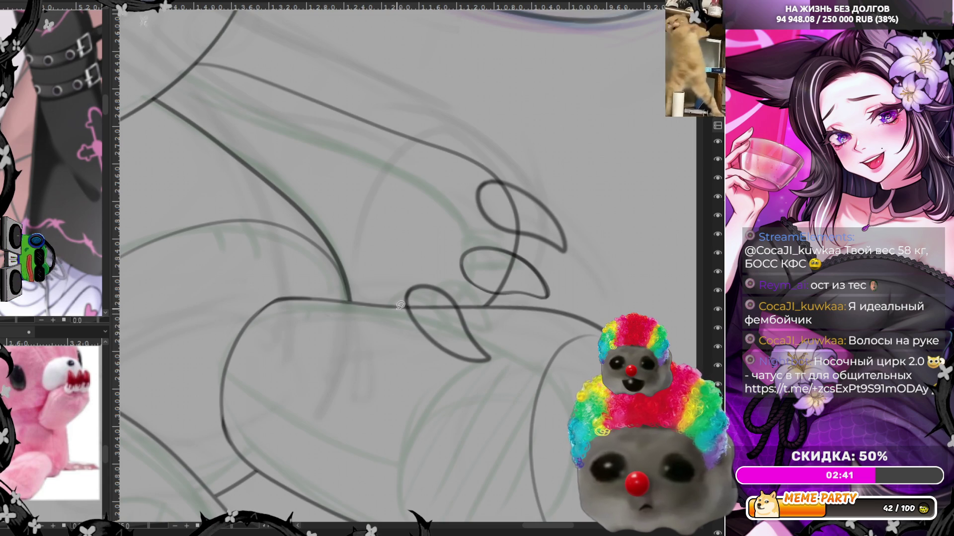
pyautogui.hotkey('ctrl', 'z')
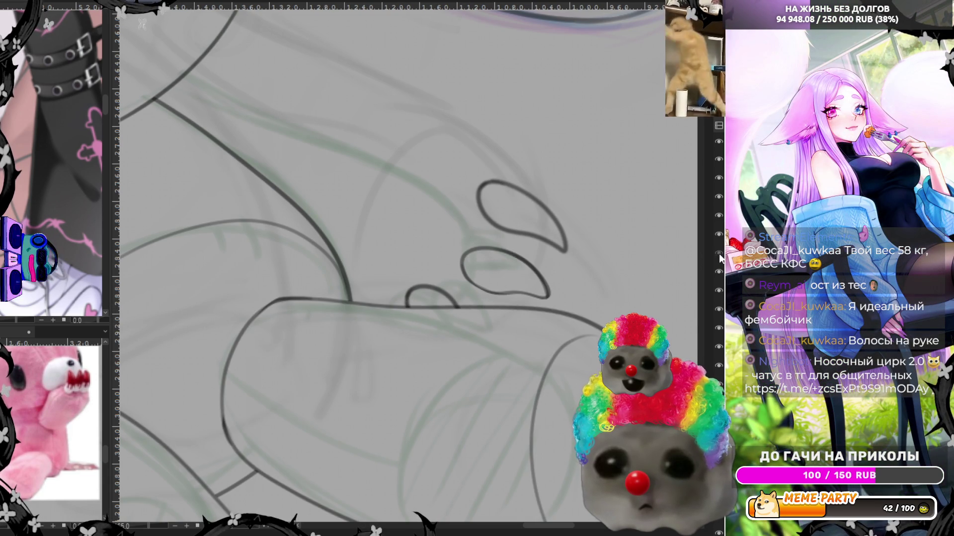
pyautogui.hotkey('ctrl', 'z')
pyautogui.moveTo(524, 189); pyautogui.dragTo(518, 231)
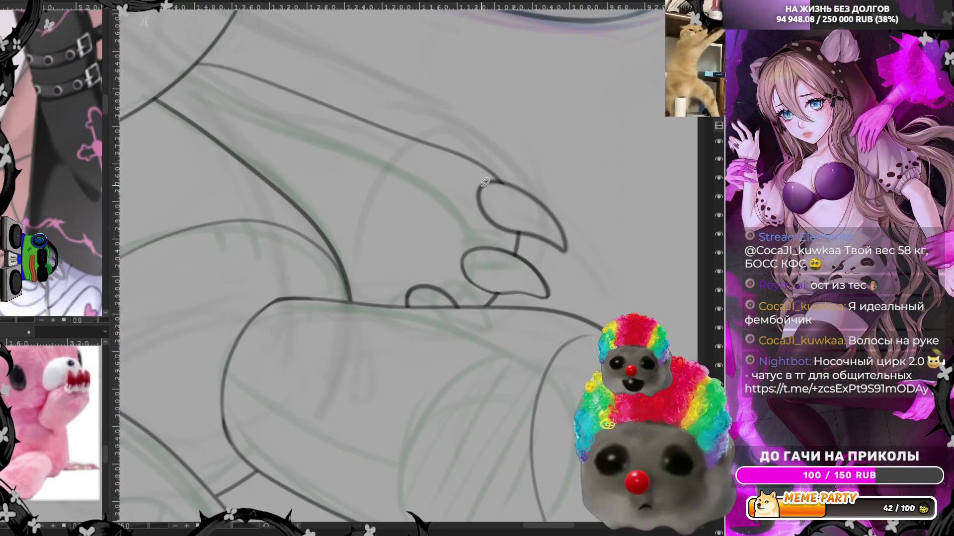
pyautogui.scroll(-5, 485, 181)
pyautogui.scroll(5, 213, 351)
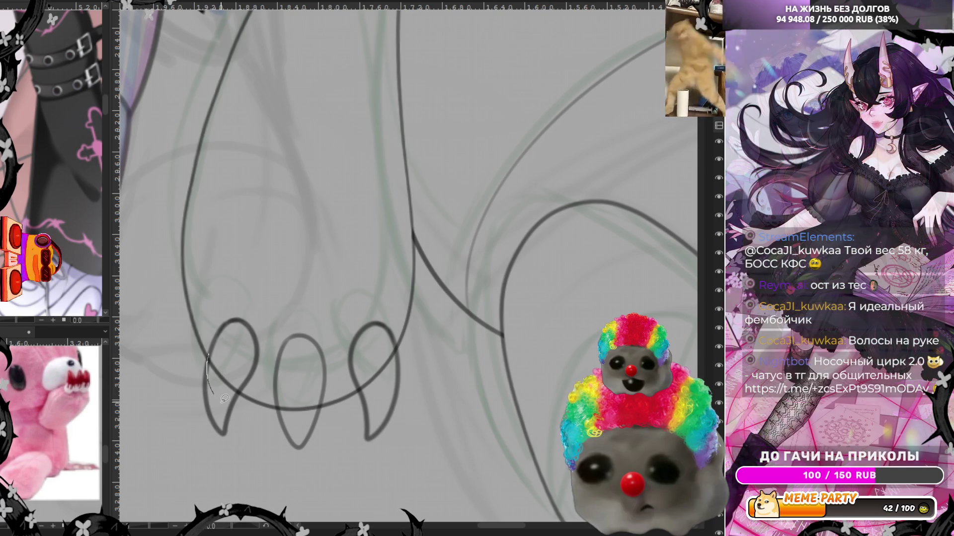
# Erase the paw outline inside the left, middle and right lower claws
pyautogui.moveTo(210, 355); pyautogui.dragTo(238, 393)
pyautogui.moveTo(324, 385); pyautogui.dragTo(322, 388)
pyautogui.moveTo(399, 350); pyautogui.dragTo(395, 336)
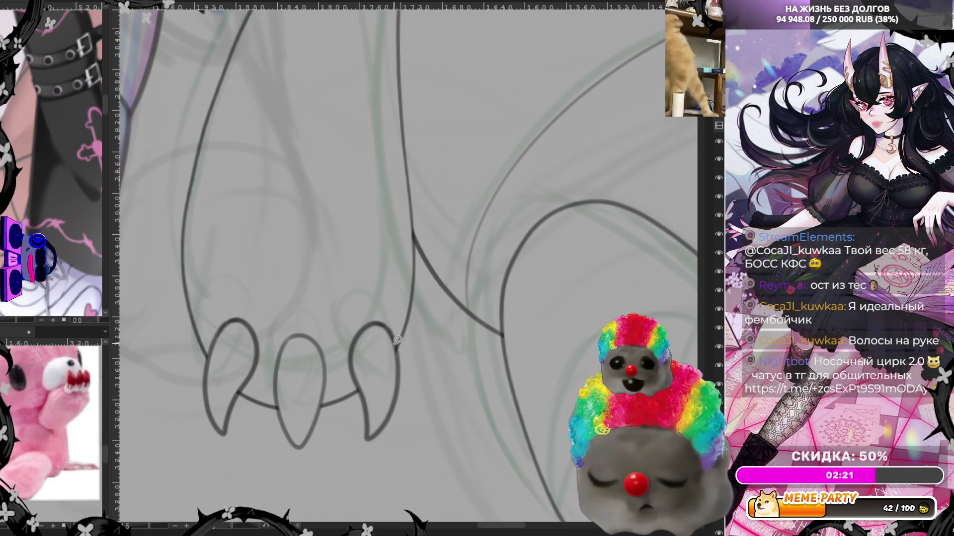
pyautogui.scroll(-2, 440, 394)
pyautogui.scroll(-3, 440, 394)
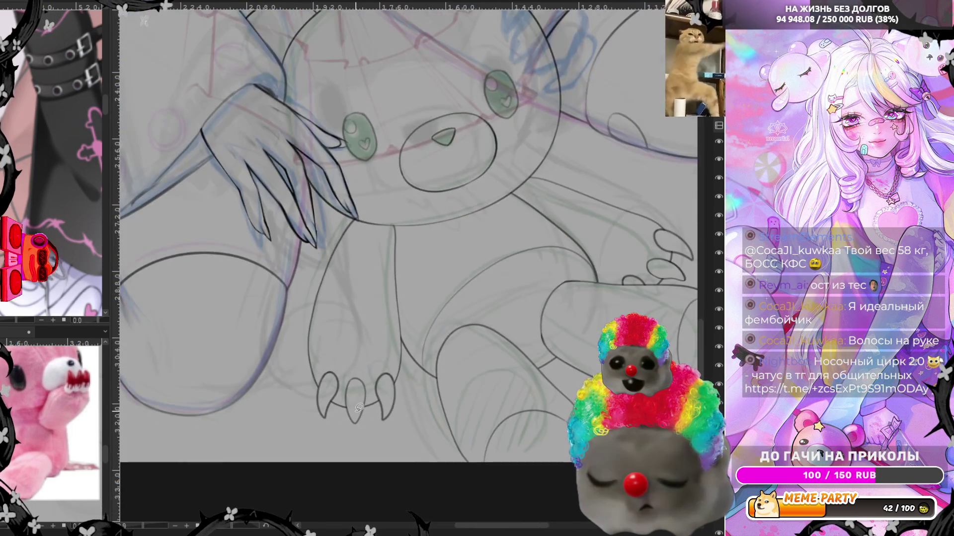
# Add a short curved line by the raised paw; shrink the brush and discard a finger stroke
pyautogui.scroll(3, 396, 272)
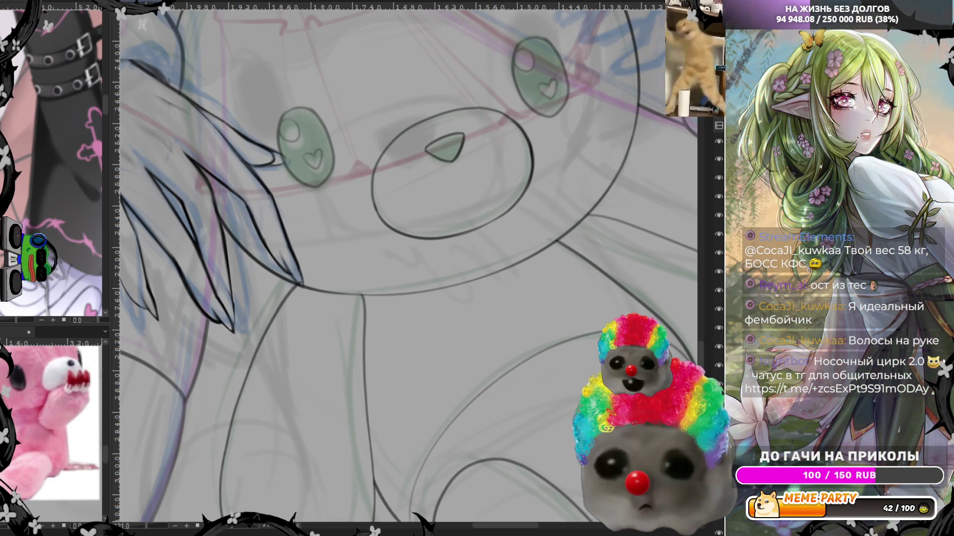
pyautogui.moveTo(337, 269); pyautogui.dragTo(359, 303)
pyautogui.scroll(-2, 361, 281)
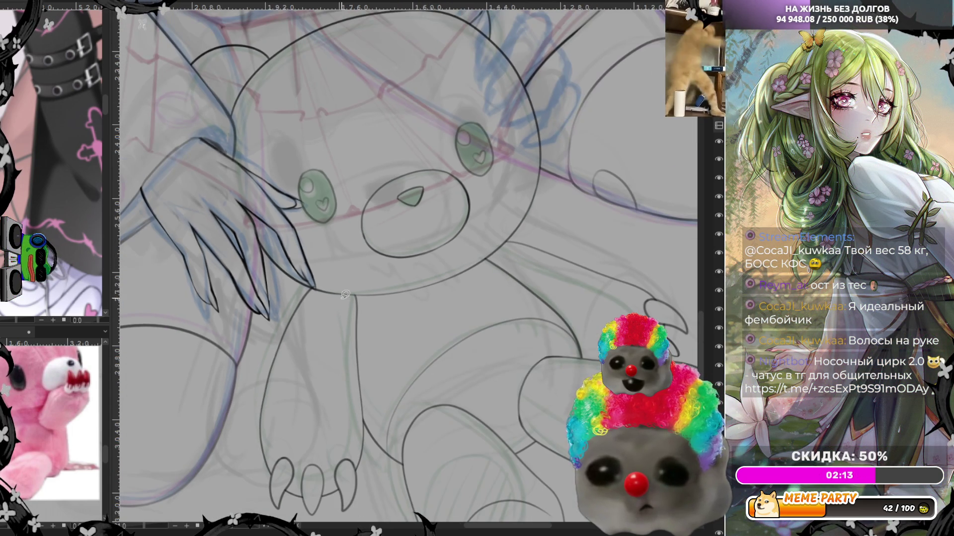
pyautogui.scroll(2, 297, 254)
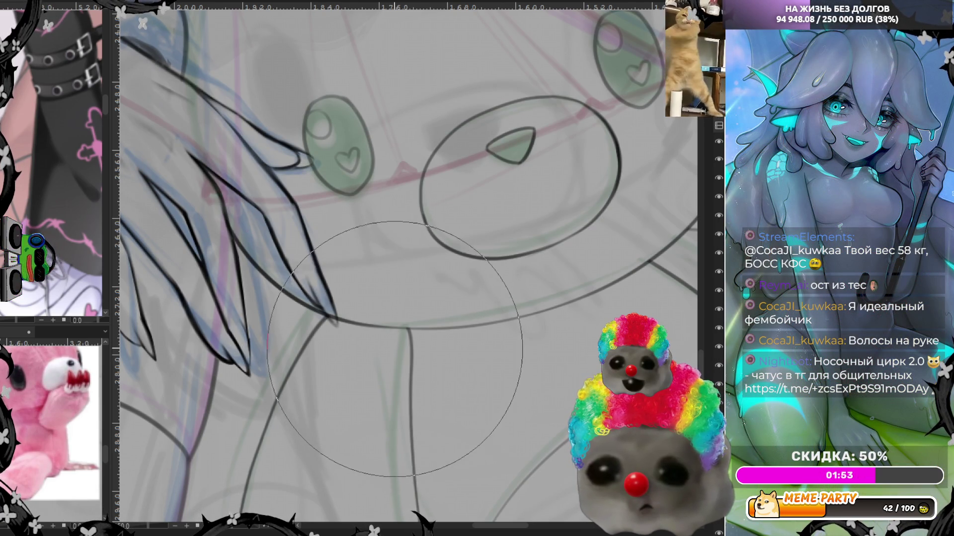
pyautogui.press('[')
pyautogui.press('[')
pyautogui.press('[')
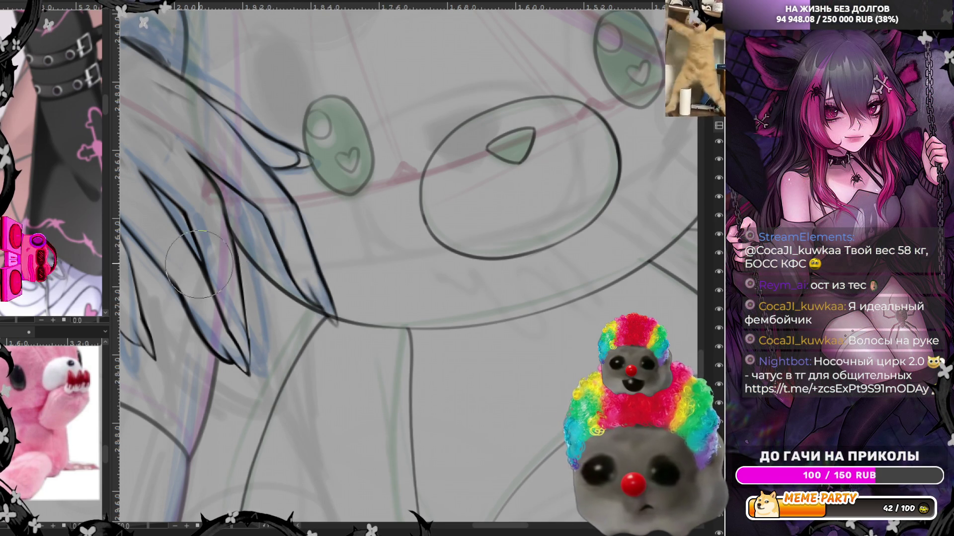
pyautogui.moveTo(180, 286)
pyautogui.mouseDown()
pyautogui.moveTo(211, 345)
pyautogui.moveTo(232, 356)
pyautogui.mouseUp()
pyautogui.hotkey('ctrl', 'z')
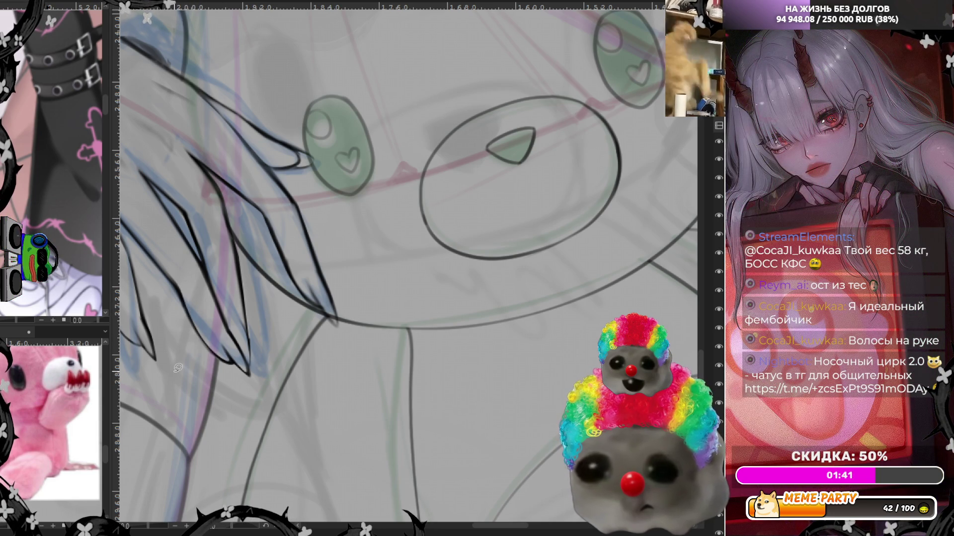
pyautogui.scroll(-1, 325, 343)
pyautogui.scroll(-1, 325, 342)
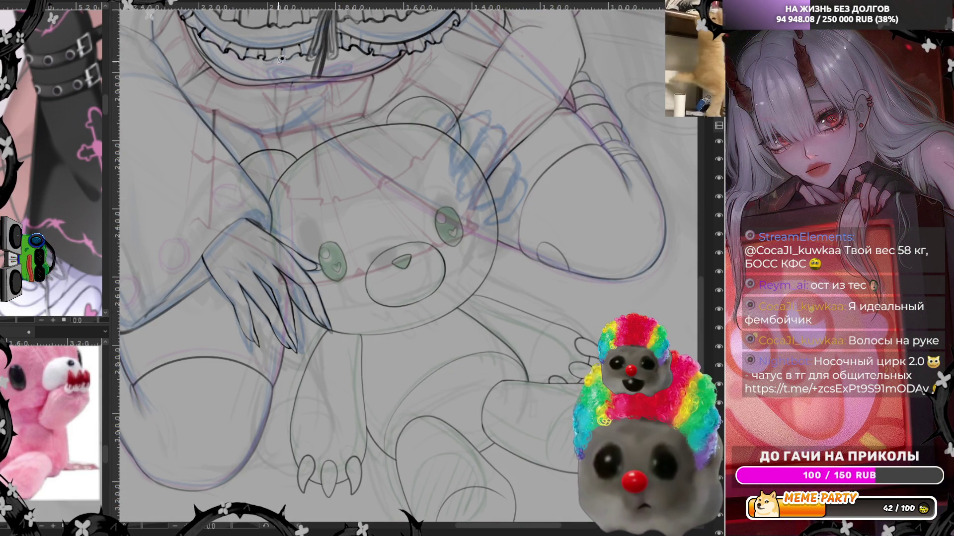
# Flip the view back and turn off the bear's green eye-fill layer
pyautogui.press('h')
pyautogui.scroll(1, 580, 272)
pyautogui.scroll(1, 579, 271)
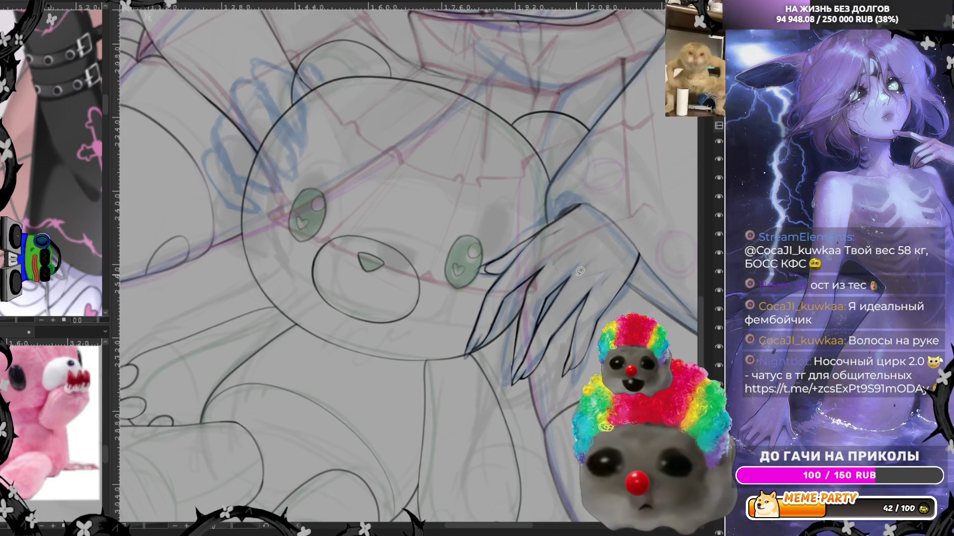
pyautogui.scroll(2, 579, 272)
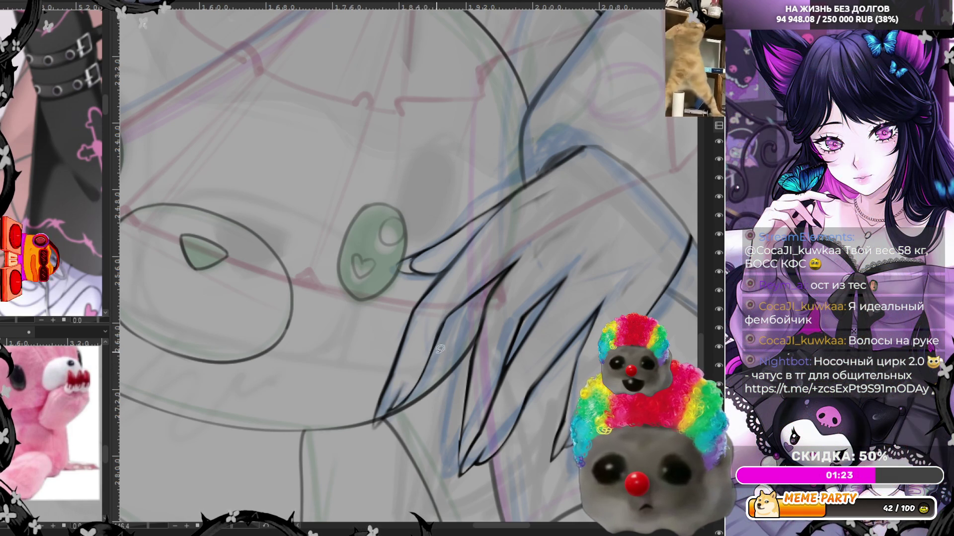
pyautogui.scroll(-5, 431, 267)
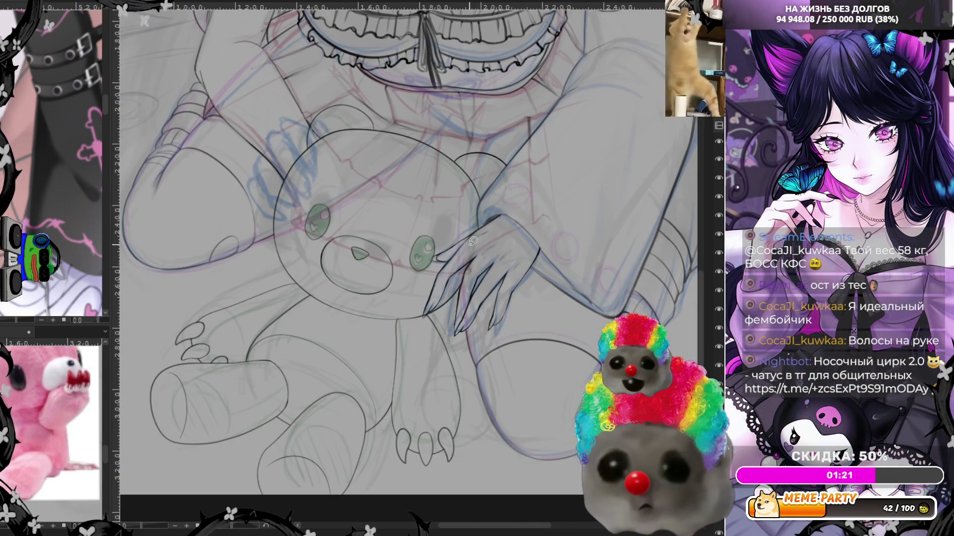
pyautogui.scroll(-5, 472, 241)
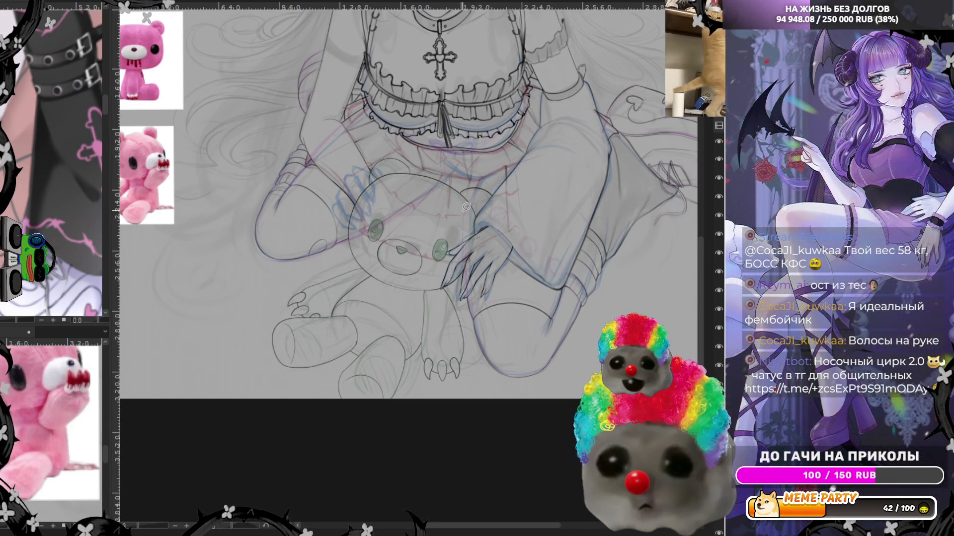
pyautogui.scroll(5, 465, 207)
pyautogui.scroll(2, 439, 260)
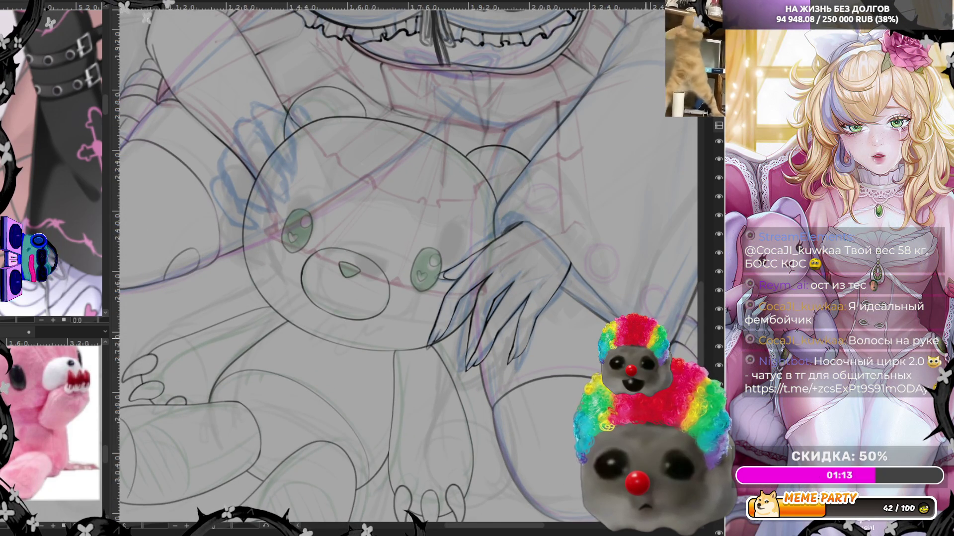
pyautogui.scroll(3, 462, 346)
pyautogui.scroll(2, 461, 346)
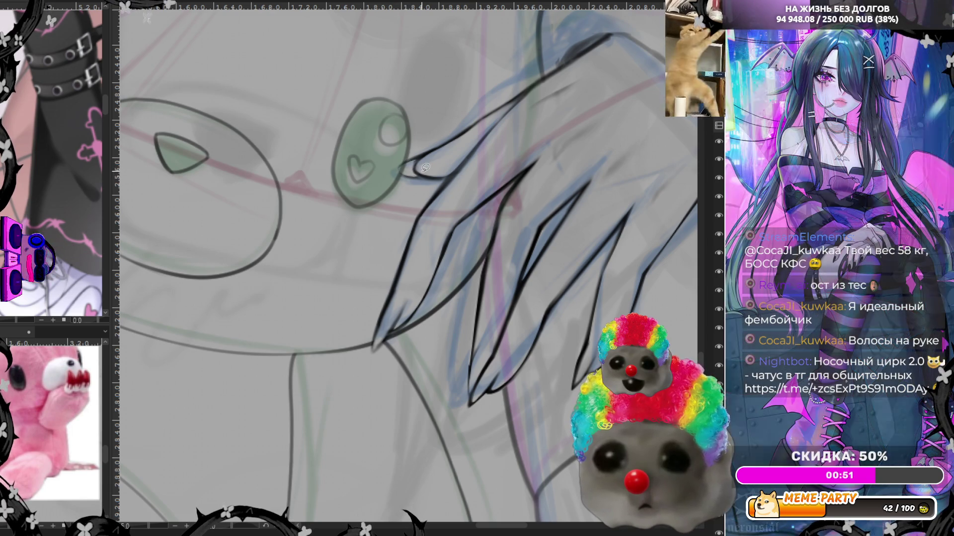
pyautogui.click(718, 327)
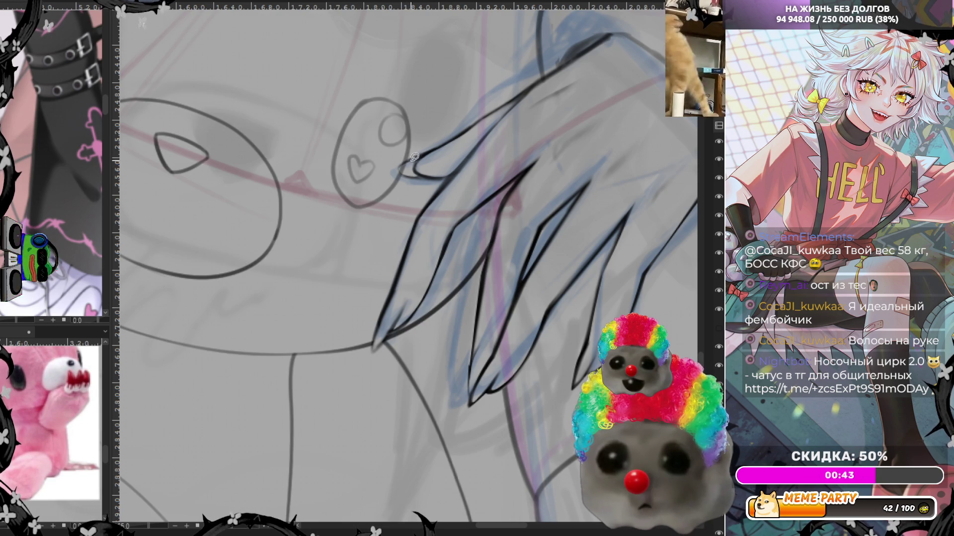
pyautogui.scroll(-3, 606, 263)
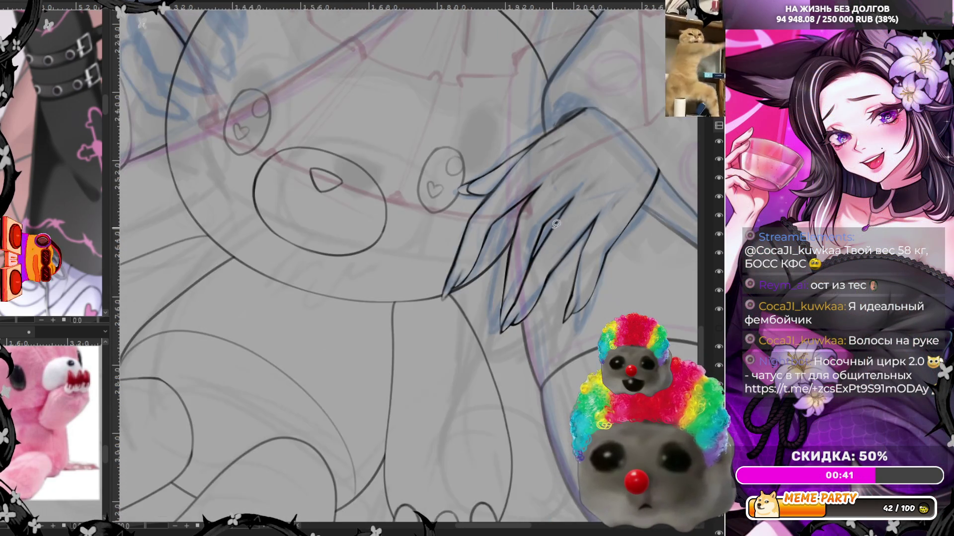
# Draw a test line below the ruffled skirt and then remove it
pyautogui.scroll(-3, 606, 263)
pyautogui.scroll(-5, 606, 263)
pyautogui.scroll(4, 437, 235)
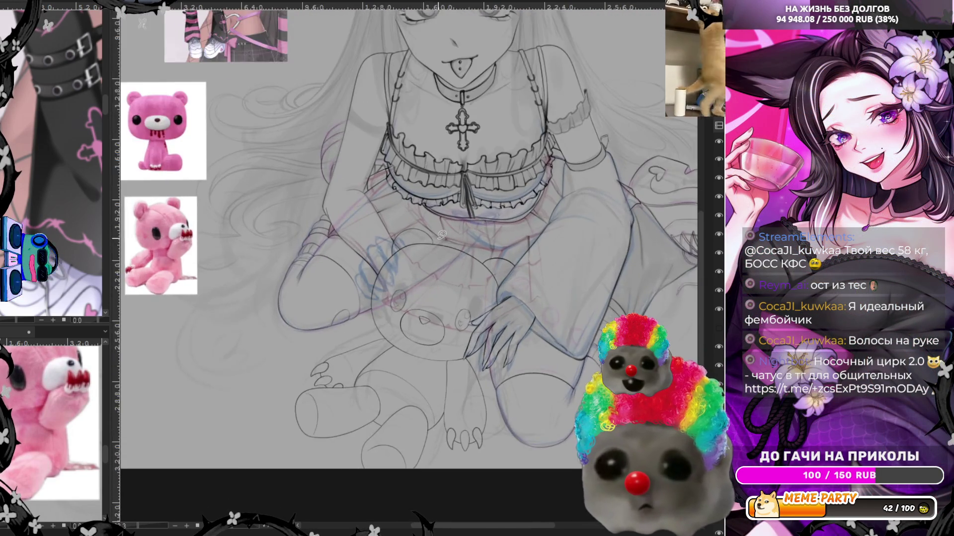
pyautogui.scroll(3, 385, 208)
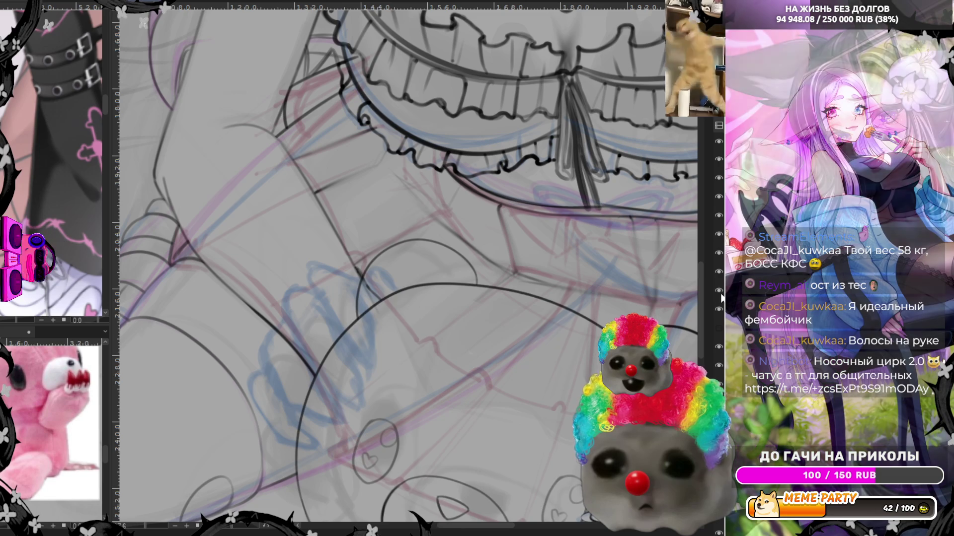
pyautogui.scroll(1, 403, 309)
pyautogui.scroll(1, 403, 309)
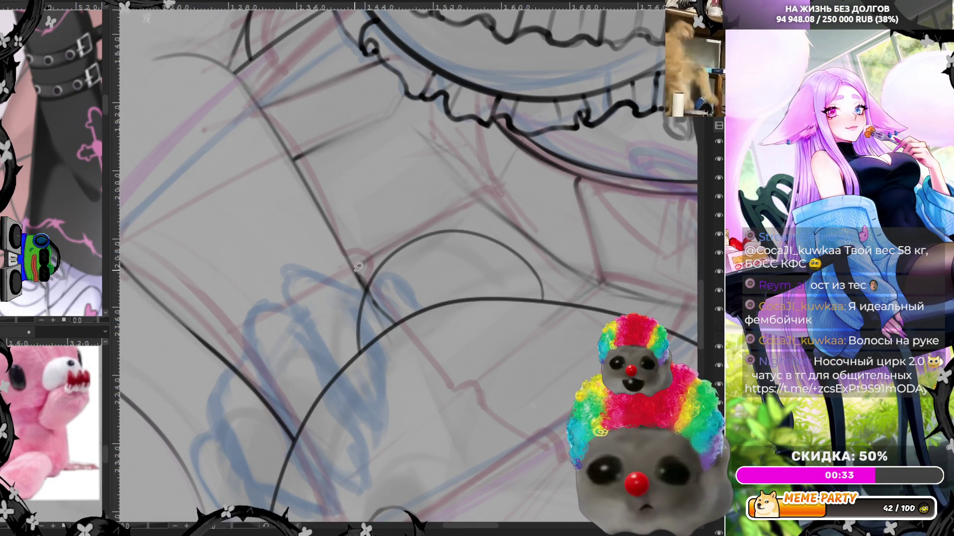
pyautogui.moveTo(356, 271); pyautogui.dragTo(393, 322)
pyautogui.moveTo(357, 353); pyautogui.dragTo(355, 348)
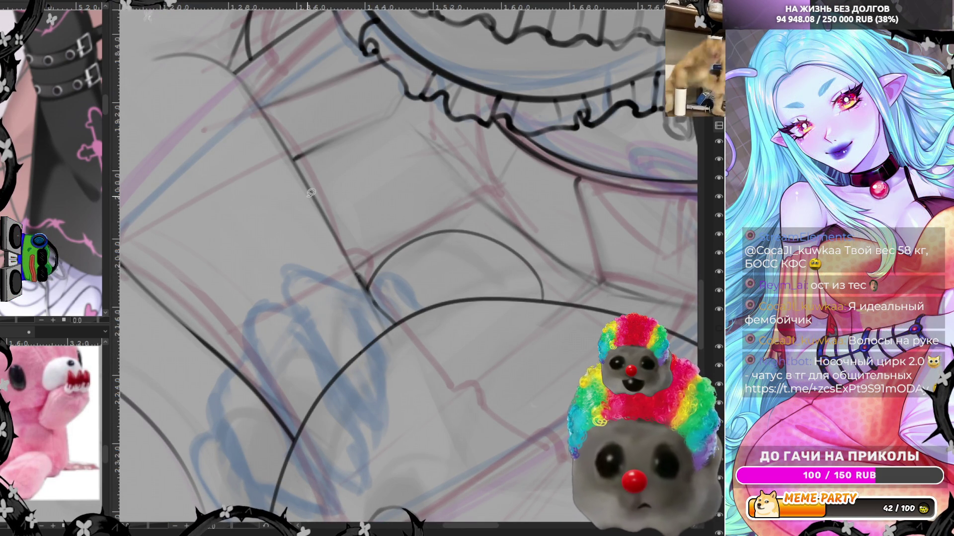
pyautogui.scroll(-5, 469, 292)
pyautogui.scroll(-3, 469, 292)
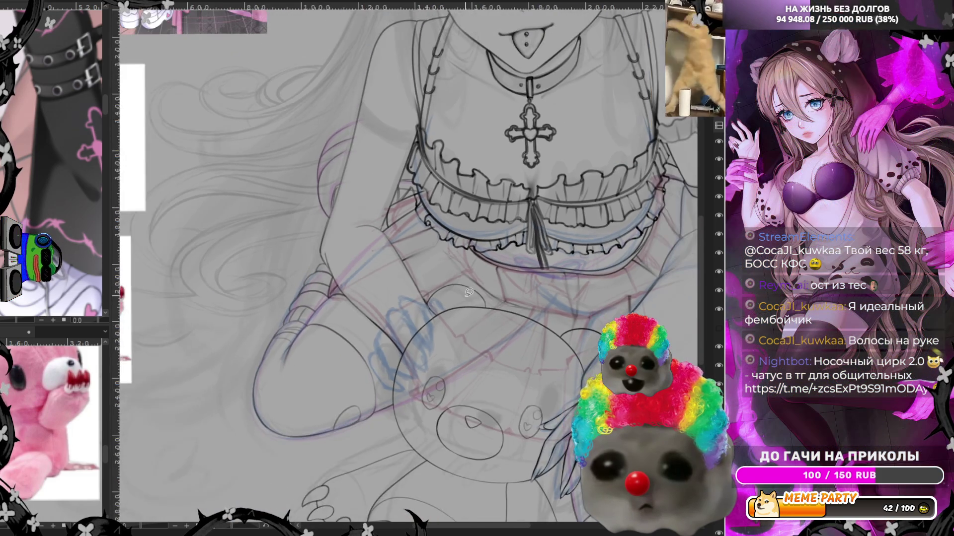
pyautogui.scroll(-3, 469, 292)
pyautogui.scroll(1, 469, 292)
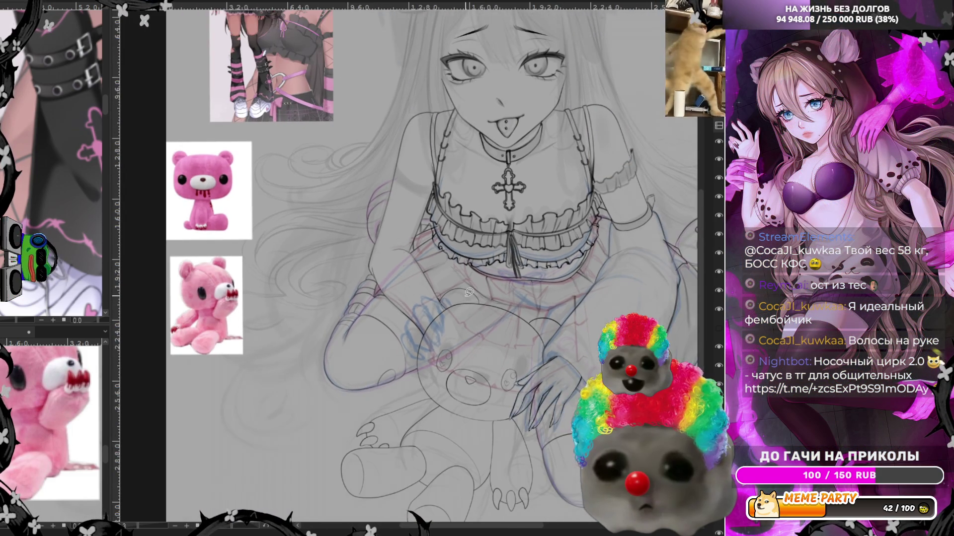
pyautogui.scroll(1, 469, 292)
pyautogui.scroll(1, 469, 292)
pyautogui.scroll(1, 469, 292)
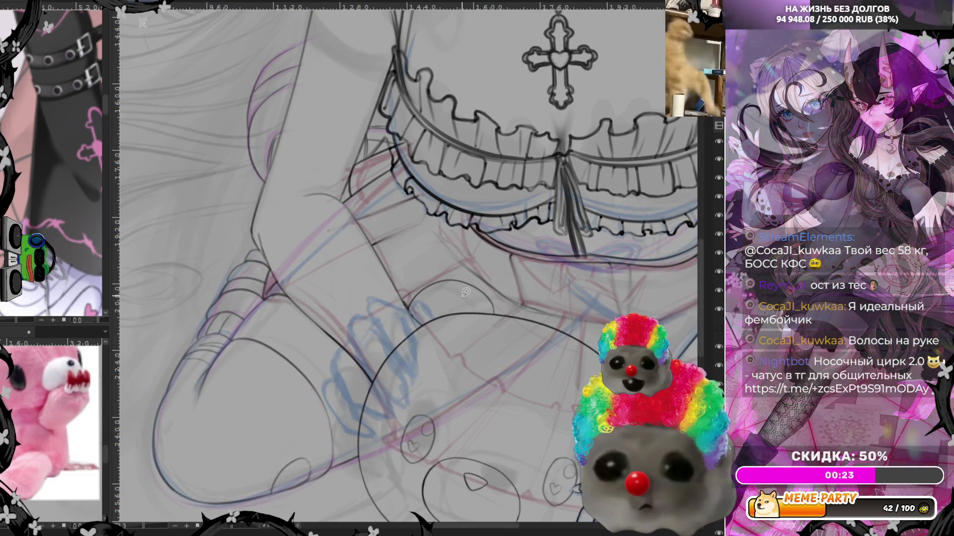
pyautogui.scroll(-3, 348, 259)
pyautogui.scroll(-2, 347, 260)
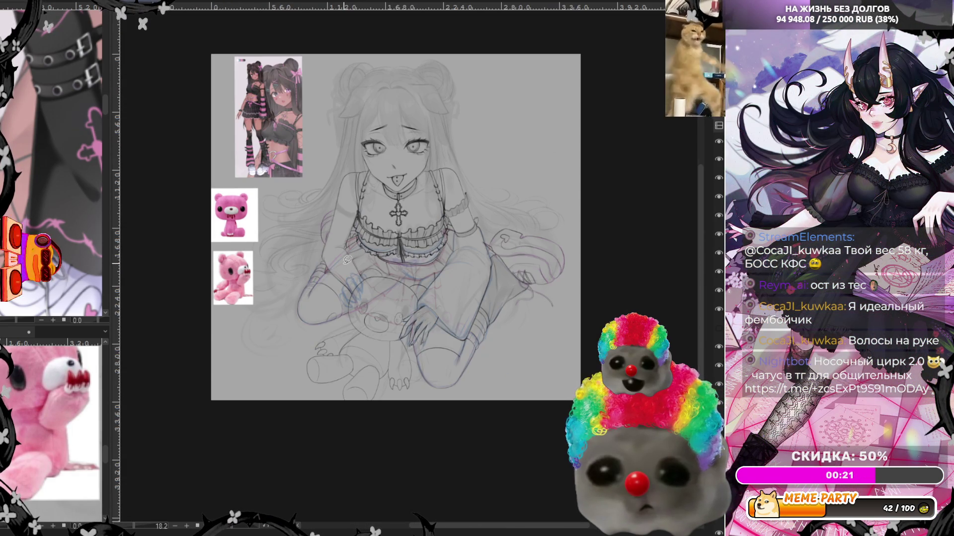
pyautogui.scroll(1, 347, 260)
pyautogui.scroll(1, 345, 254)
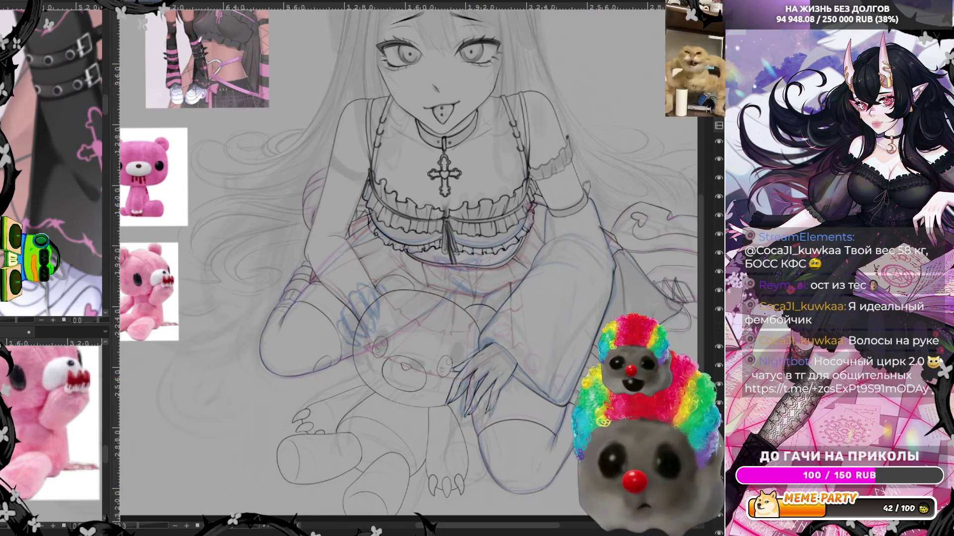
# Flip the canvas view horizontally to check the figure's proportions
pyautogui.press('h')
pyautogui.scroll(1, 454, 369)
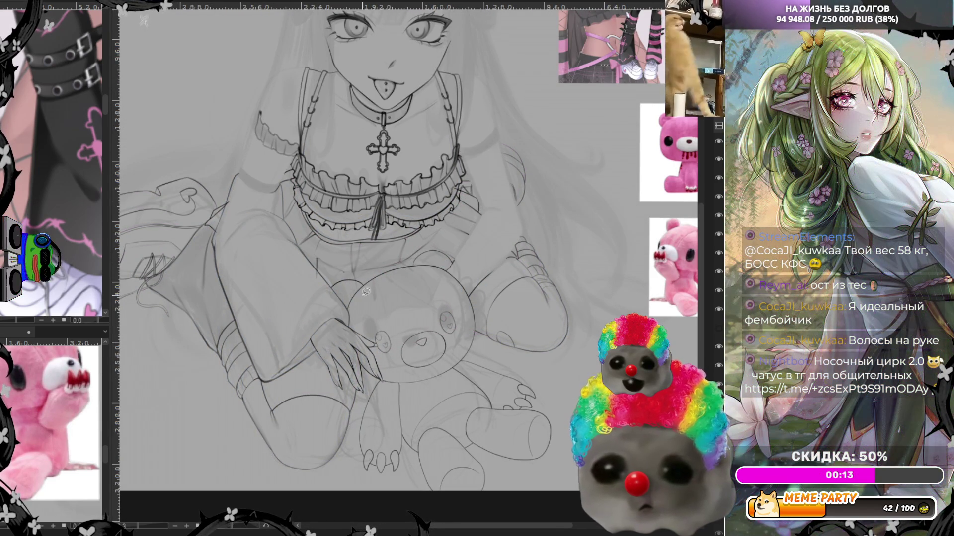
pyautogui.scroll(-1, 431, 293)
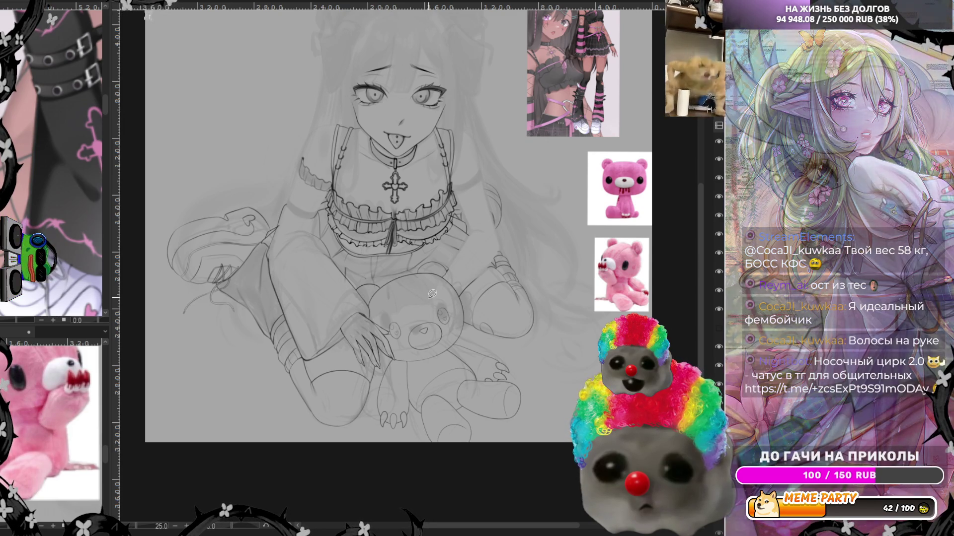
pyautogui.scroll(2, 423, 211)
pyautogui.scroll(2, 412, 175)
pyautogui.scroll(1, 412, 175)
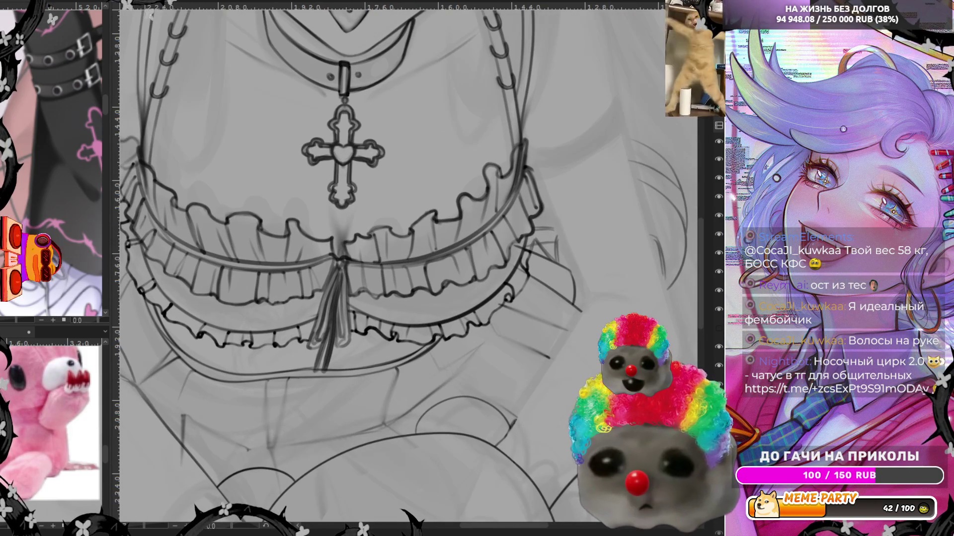
pyautogui.hotkey('ctrl', 'z')
pyautogui.hotkey('ctrl', 'y')
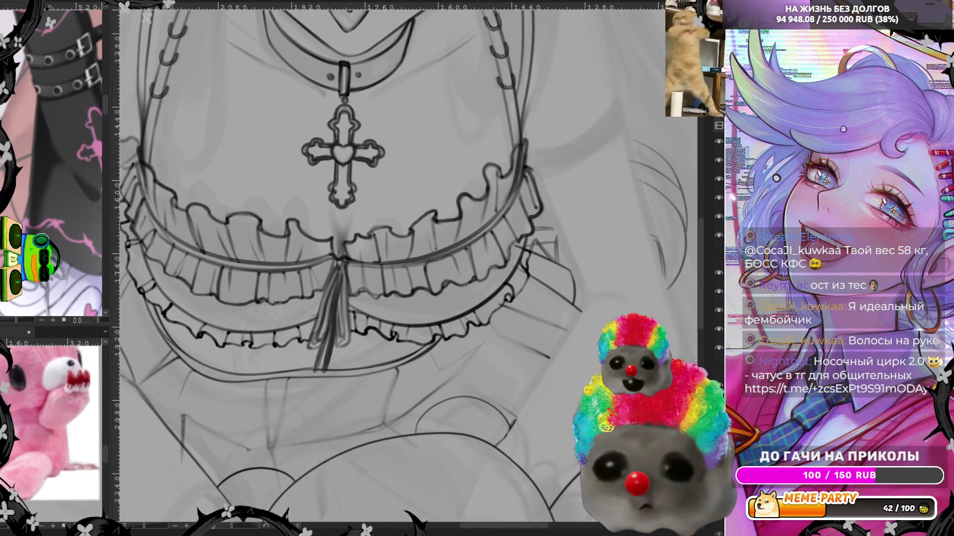
pyautogui.hotkey('ctrl', 'z')
pyautogui.hotkey('ctrl', 'y')
pyautogui.hotkey('ctrl', 'z')
pyautogui.hotkey('ctrl', 'y')
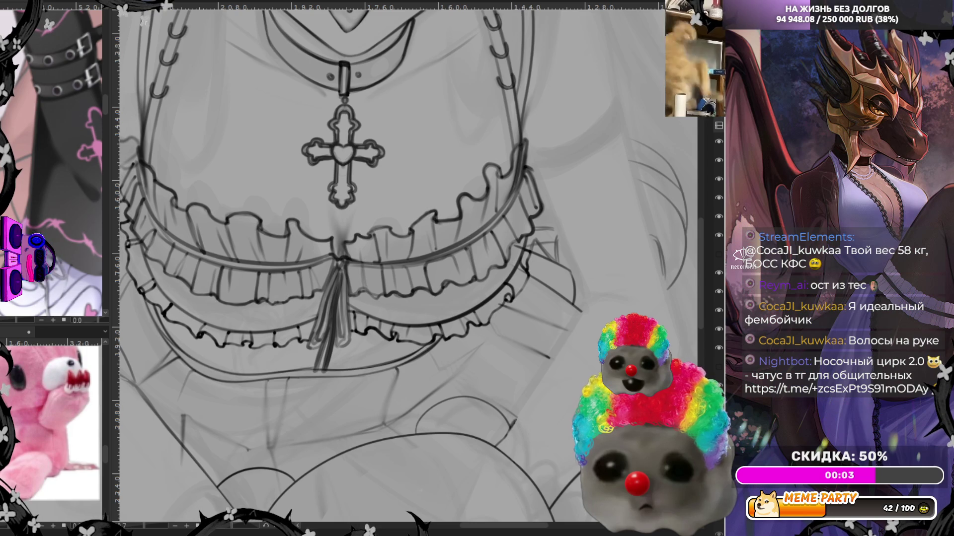
pyautogui.hotkey('ctrl', 'z')
pyautogui.hotkey('ctrl', 'y')
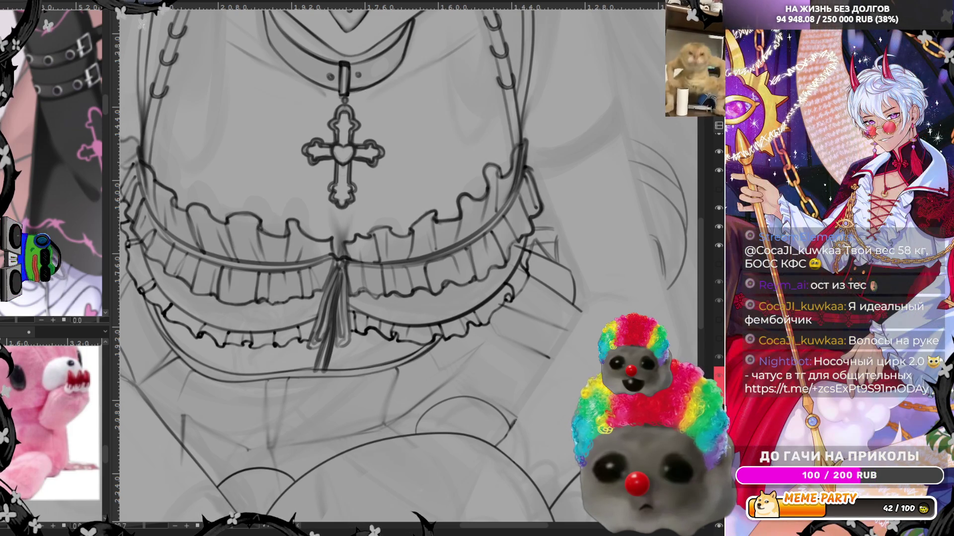
pyautogui.scroll(2, 368, 232)
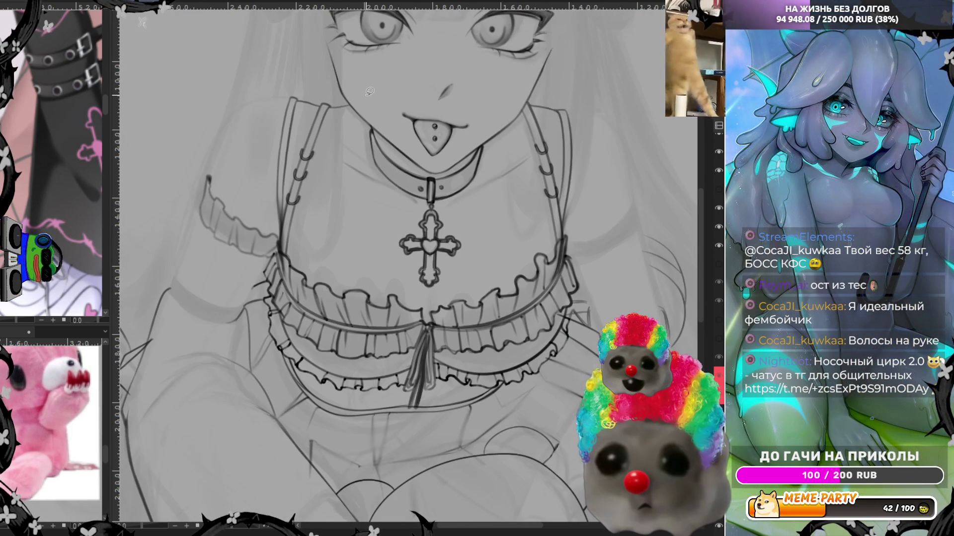
pyautogui.scroll(-1, 370, 164)
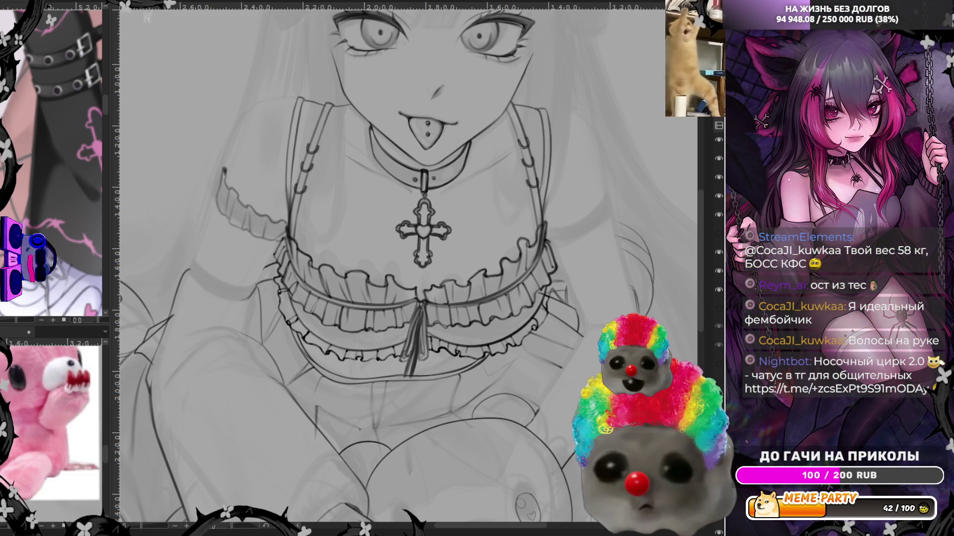
pyautogui.click(718, 327)
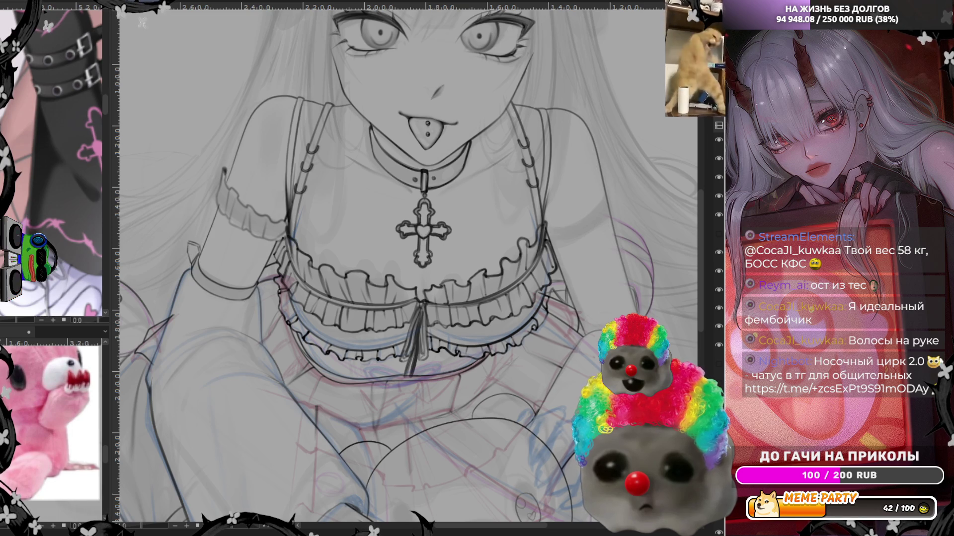
pyautogui.click(719, 308)
pyautogui.click(718, 308)
pyautogui.click(718, 309)
pyautogui.click(718, 309)
pyautogui.click(718, 309)
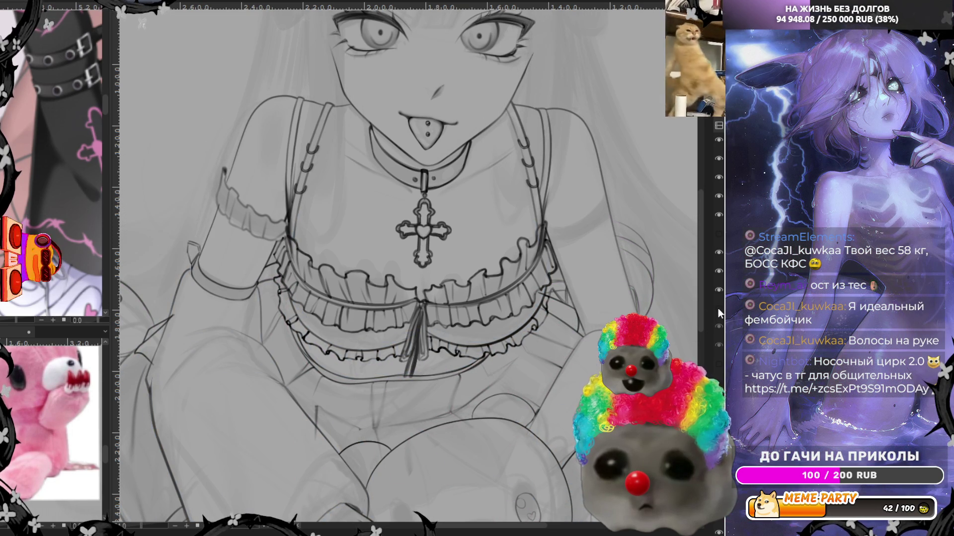
pyautogui.scroll(-1, 467, 185)
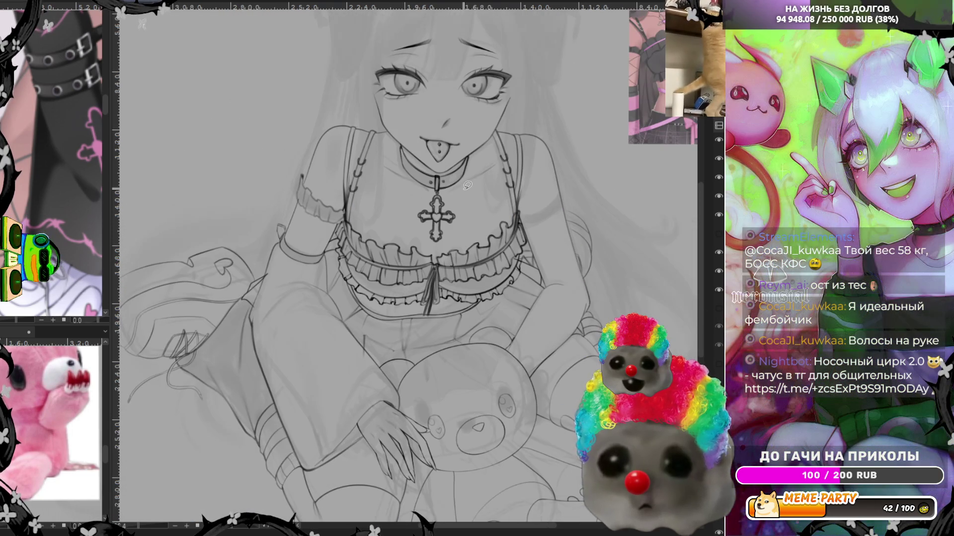
pyautogui.scroll(3, 467, 185)
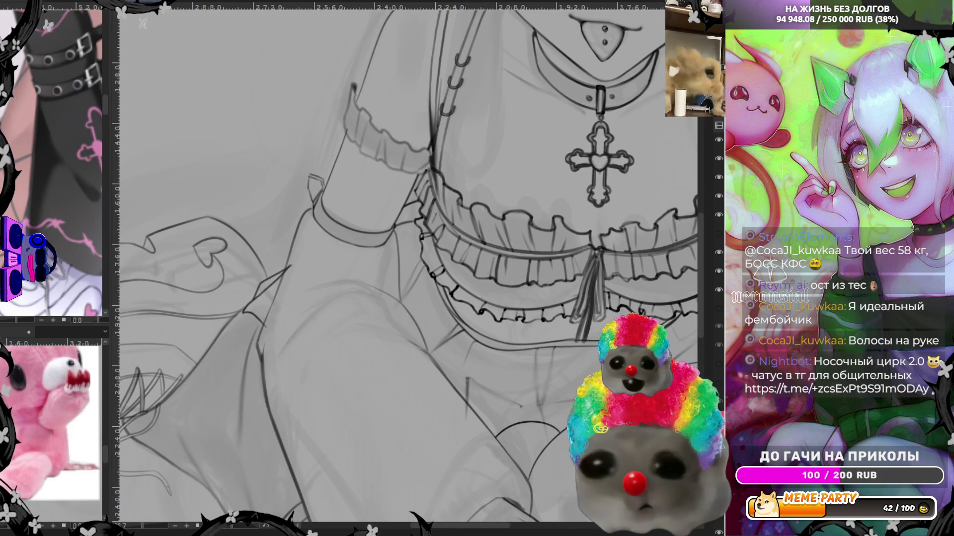
pyautogui.click(718, 289)
pyautogui.click(718, 290)
pyautogui.click(718, 271)
pyautogui.click(718, 271)
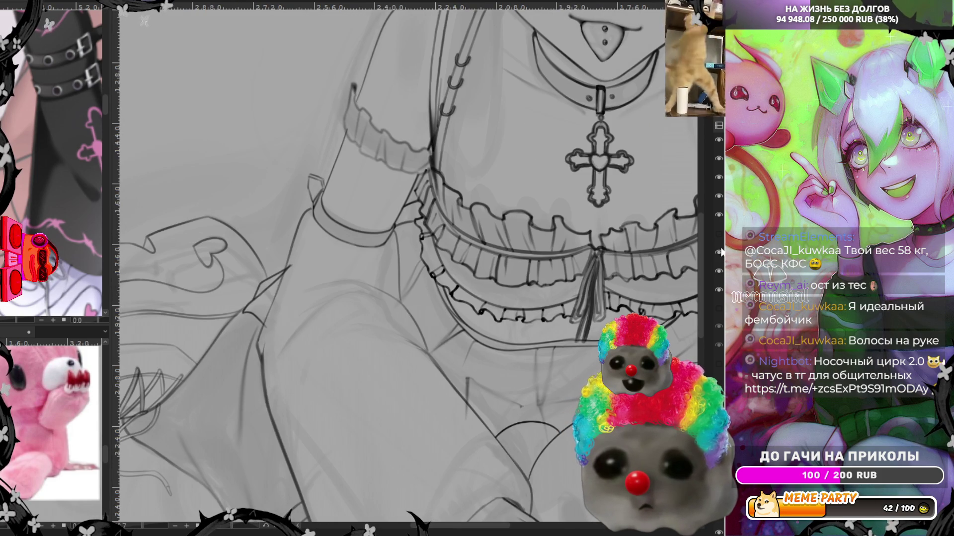
pyautogui.scroll(2, 293, 275)
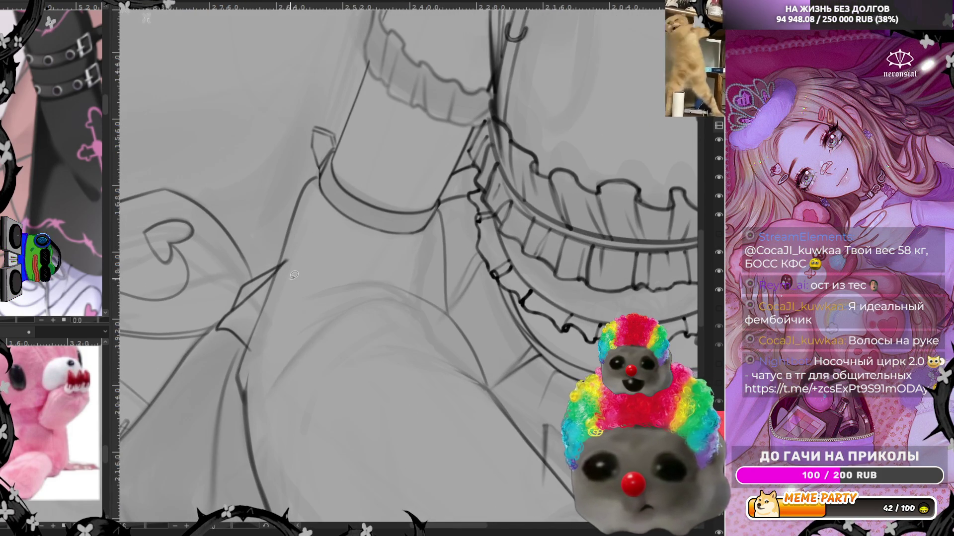
# Draw a short line along the sleeve edge and erase its overshooting tip
pyautogui.moveTo(247, 343); pyautogui.dragTo(242, 367)
pyautogui.moveTo(278, 263); pyautogui.dragTo(287, 256)
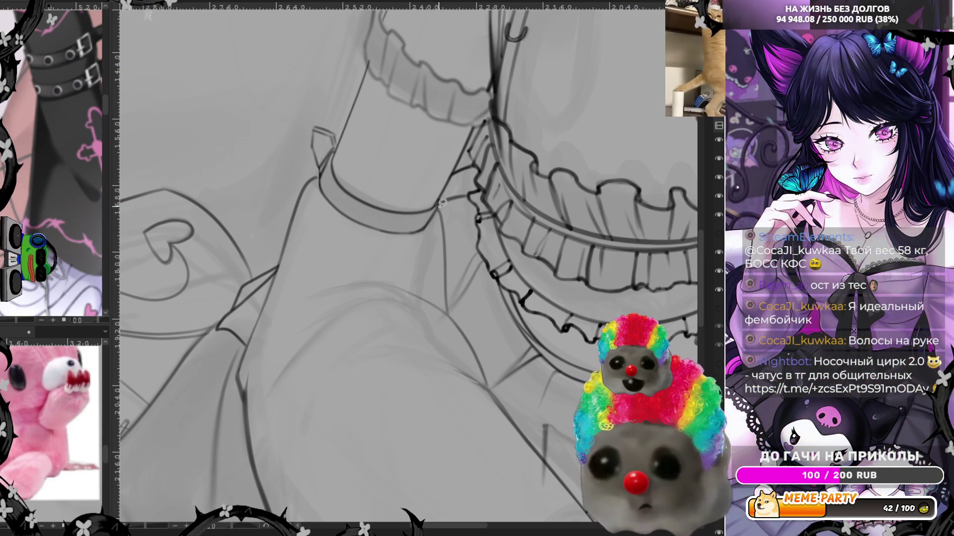
pyautogui.scroll(-2, 365, 243)
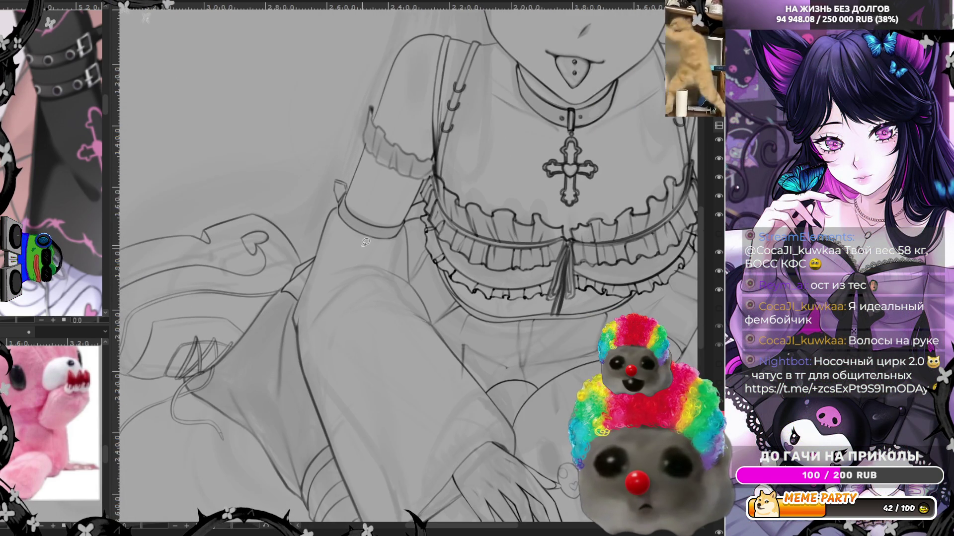
pyautogui.scroll(-2, 349, 225)
pyautogui.scroll(-2, 473, 395)
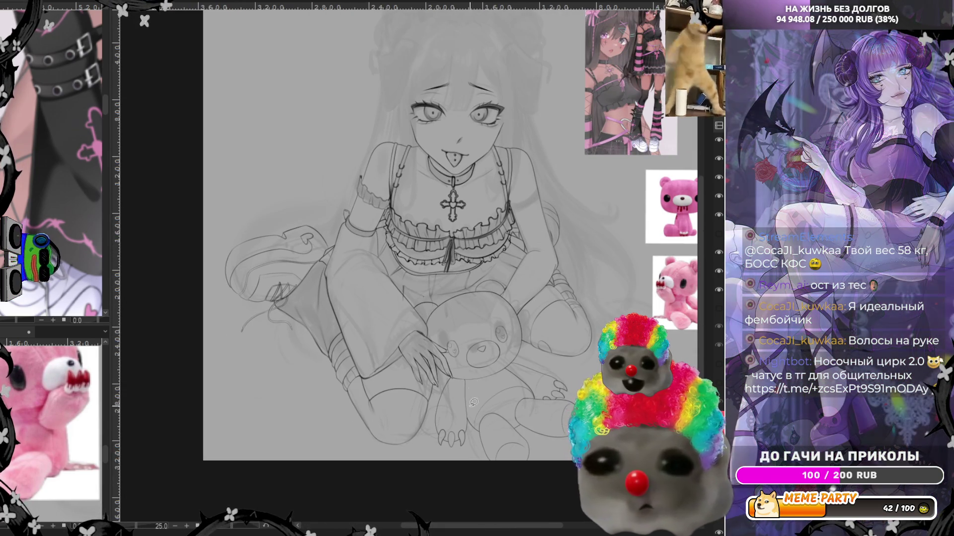
pyautogui.scroll(1, 517, 437)
pyautogui.scroll(1, 516, 439)
pyautogui.scroll(2, 540, 403)
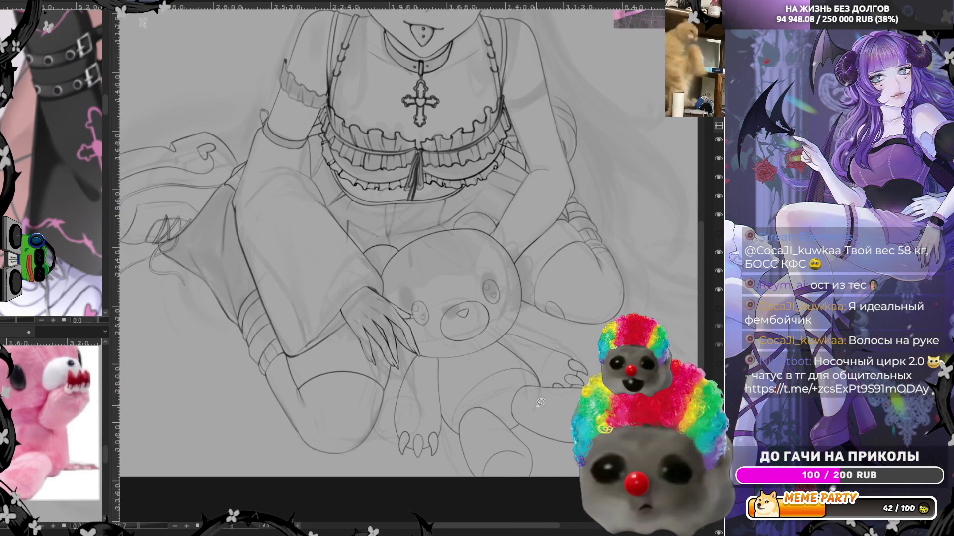
pyautogui.scroll(1, 508, 437)
pyautogui.scroll(1, 508, 442)
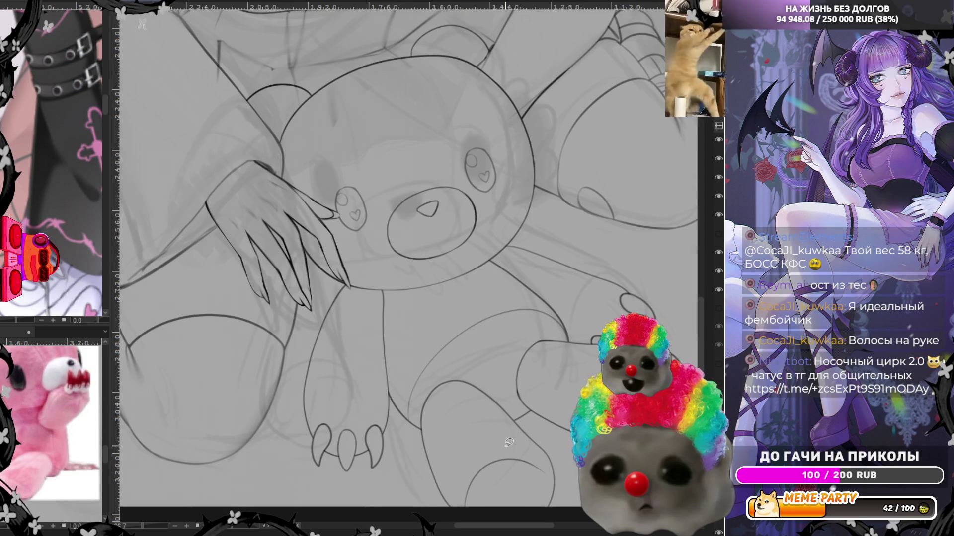
# Turn the red and blue sketch layers back on
pyautogui.scroll(-2, 508, 442)
pyautogui.scroll(-1, 719, 224)
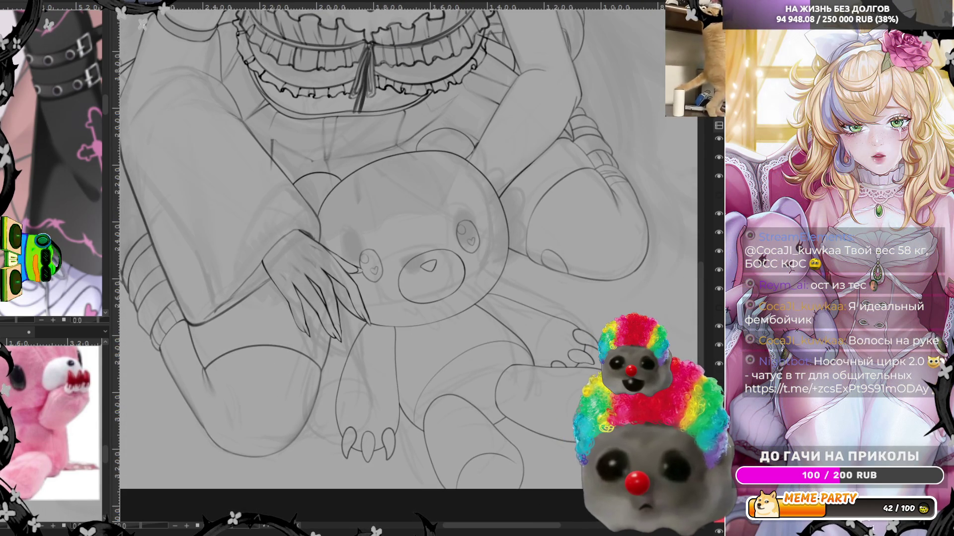
pyautogui.scroll(1, 719, 223)
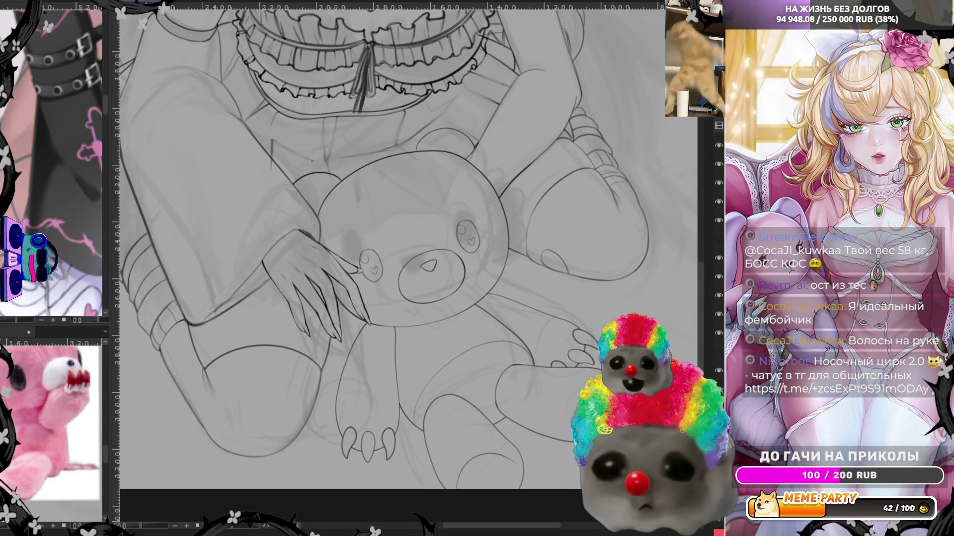
pyautogui.click(719, 277)
pyautogui.scroll(-1, 719, 249)
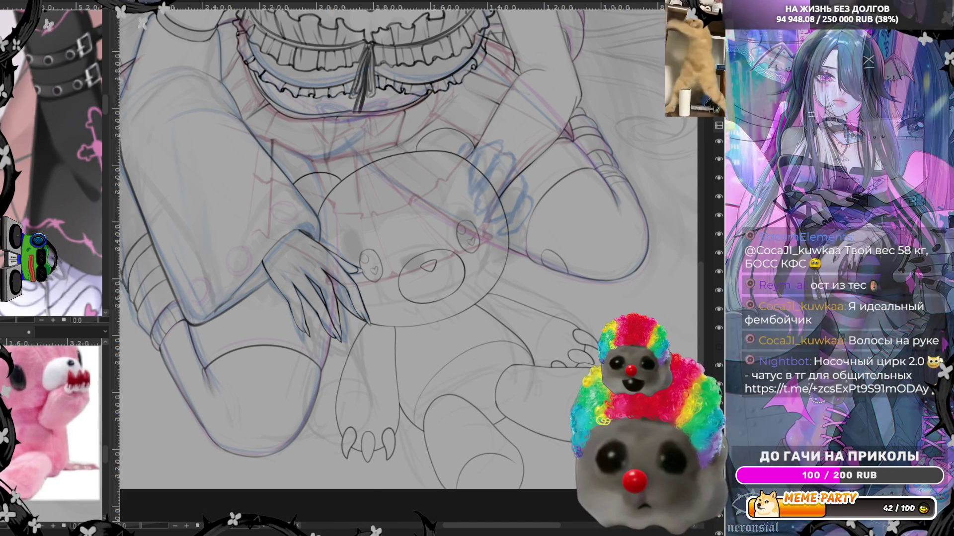
# Mirror the canvas horizontally and zoom out to check the whole figure's proportions
pyautogui.press('m')
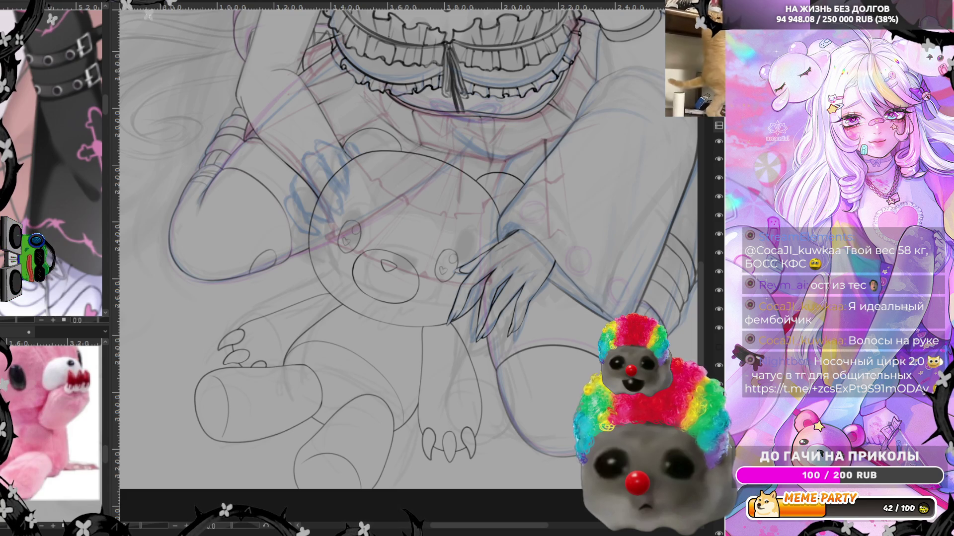
pyautogui.scroll(-3, 407, 248)
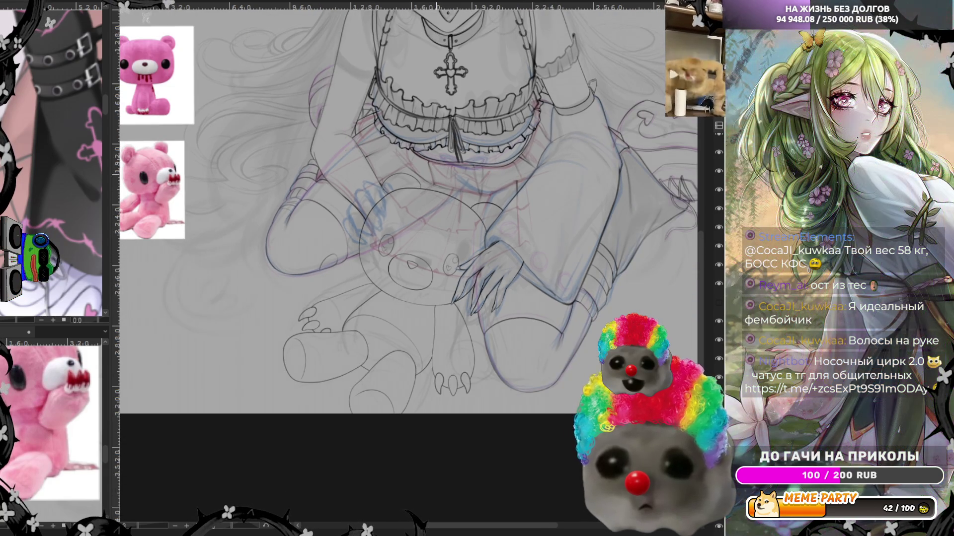
# Zoom in and ink dark finger outlines over the blue hand sketch, then mirror to check
pyautogui.scroll(3, 407, 278)
pyautogui.scroll(2, 372, 215)
pyautogui.scroll(1, 371, 215)
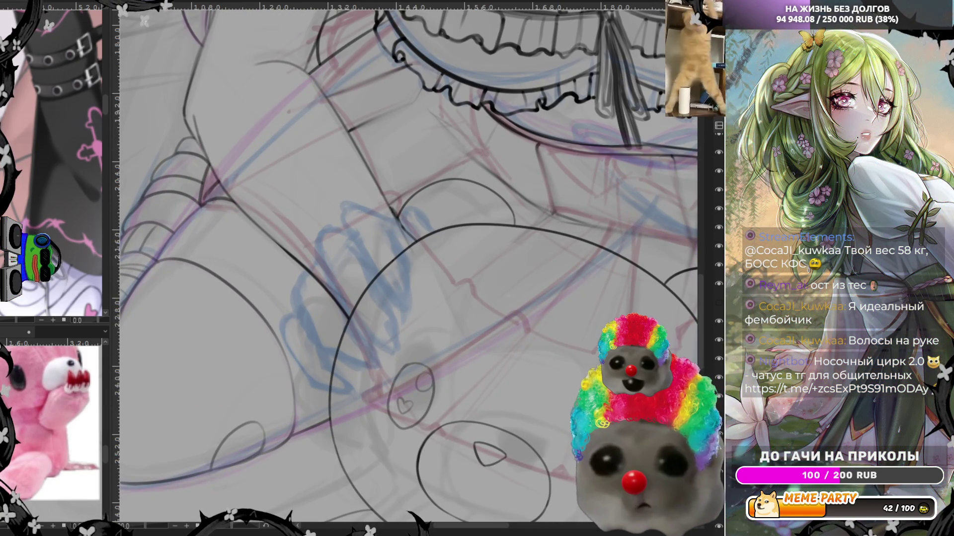
pyautogui.scroll(-1, 489, 273)
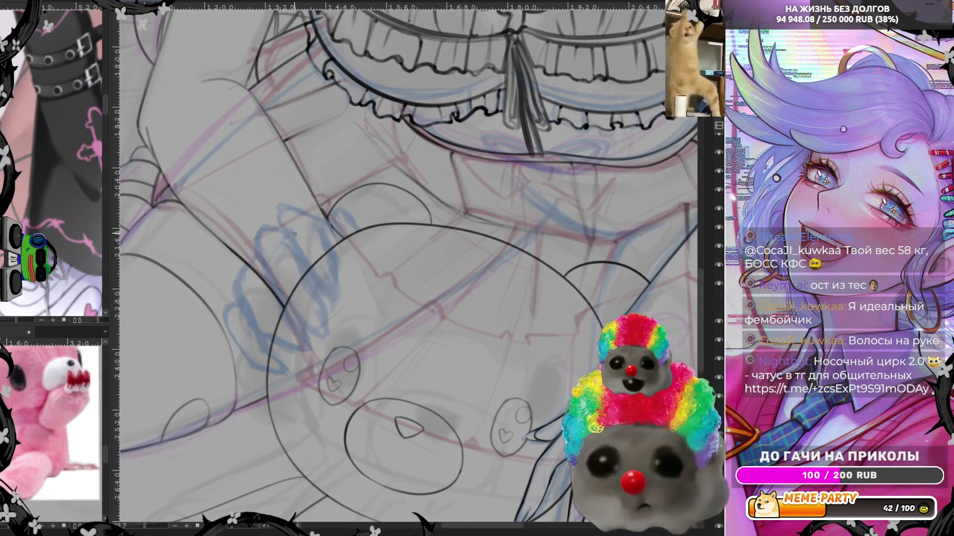
pyautogui.moveTo(284, 209); pyautogui.dragTo(301, 258)
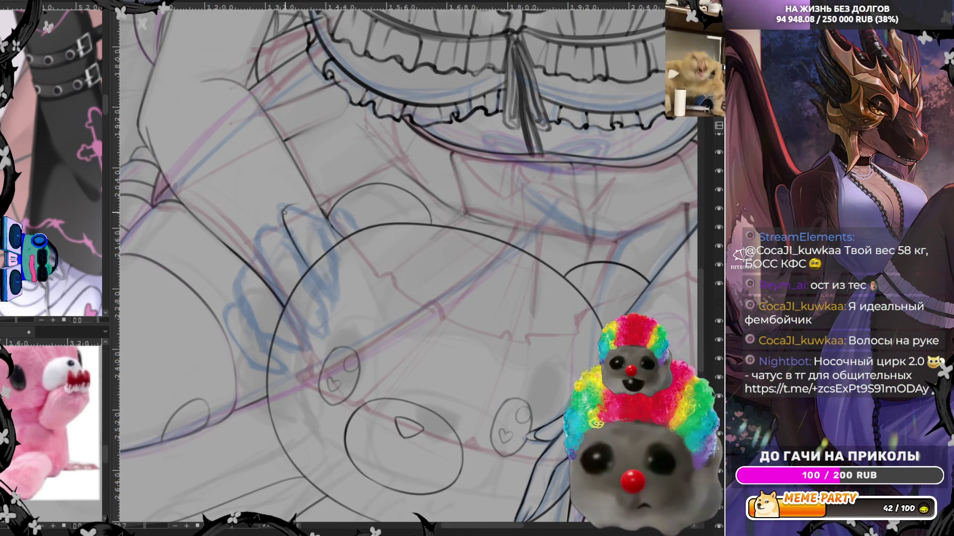
pyautogui.moveTo(310, 215); pyautogui.dragTo(324, 245)
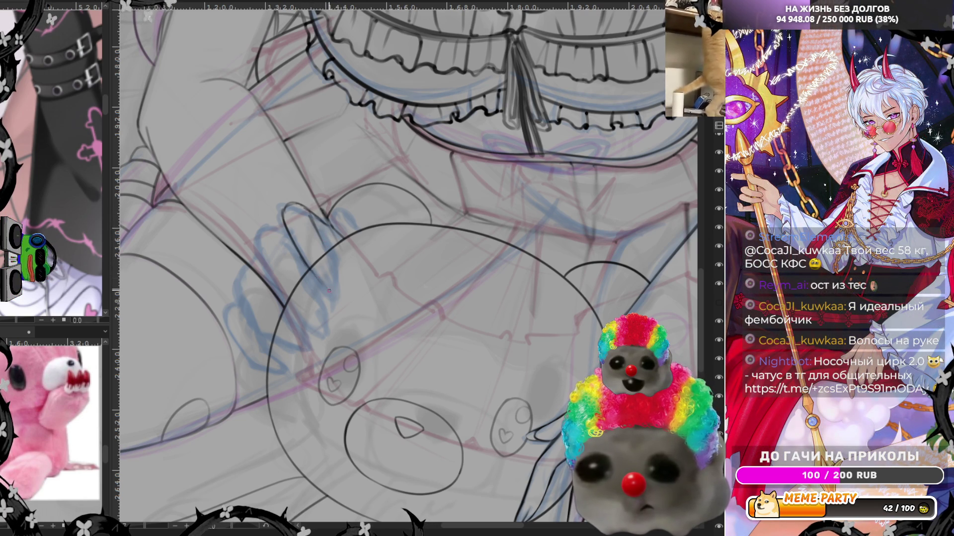
pyautogui.moveTo(316, 272); pyautogui.dragTo(334, 295)
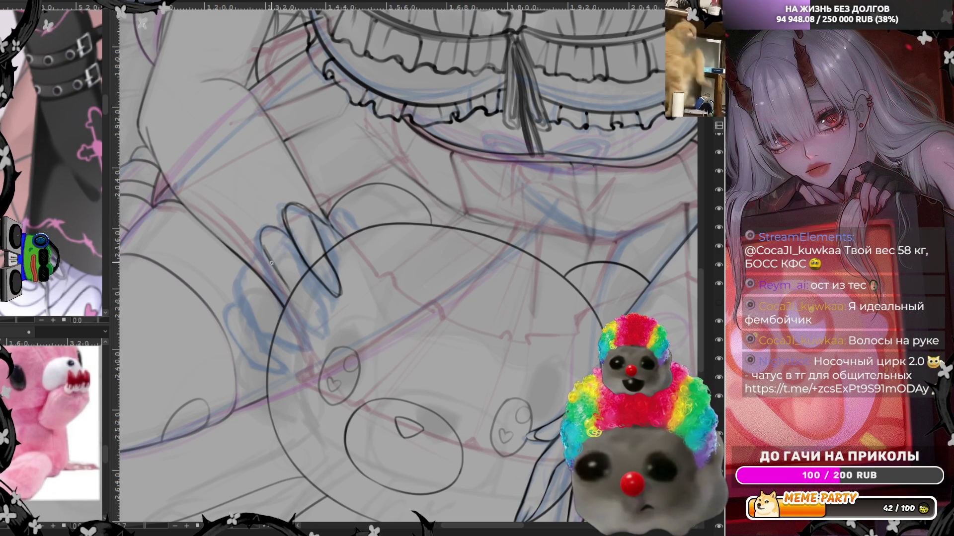
pyautogui.moveTo(308, 301)
pyautogui.mouseDown()
pyautogui.moveTo(285, 279)
pyautogui.moveTo(326, 315)
pyautogui.mouseUp()
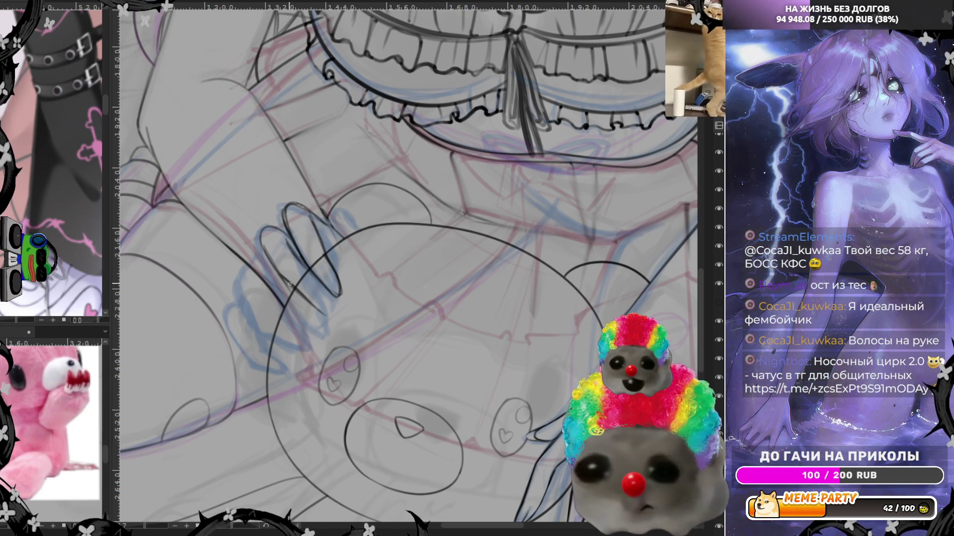
pyautogui.moveTo(300, 293); pyautogui.dragTo(333, 314)
pyautogui.moveTo(316, 278)
pyautogui.mouseDown()
pyautogui.moveTo(333, 316)
pyautogui.moveTo(331, 302)
pyautogui.mouseUp()
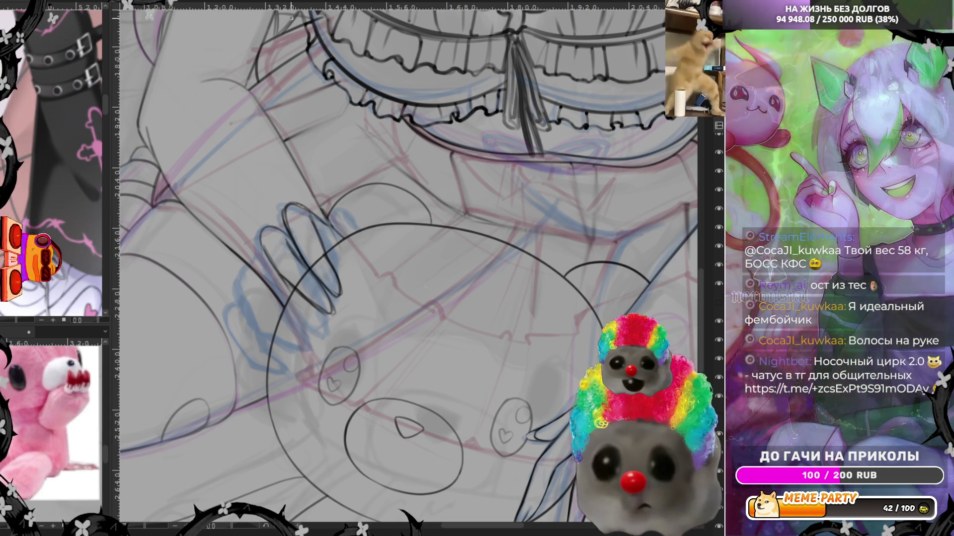
pyautogui.press('m')
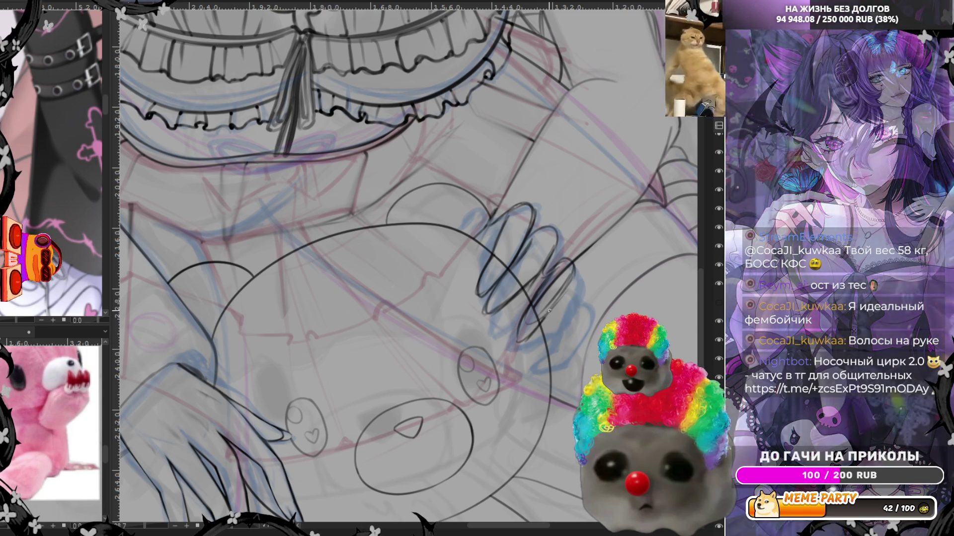
# Try extra finger strokes in mirrored and normal views, then undo the finger lineart
pyautogui.moveTo(535, 297)
pyautogui.mouseDown()
pyautogui.moveTo(504, 340)
pyautogui.moveTo(519, 332)
pyautogui.mouseUp()
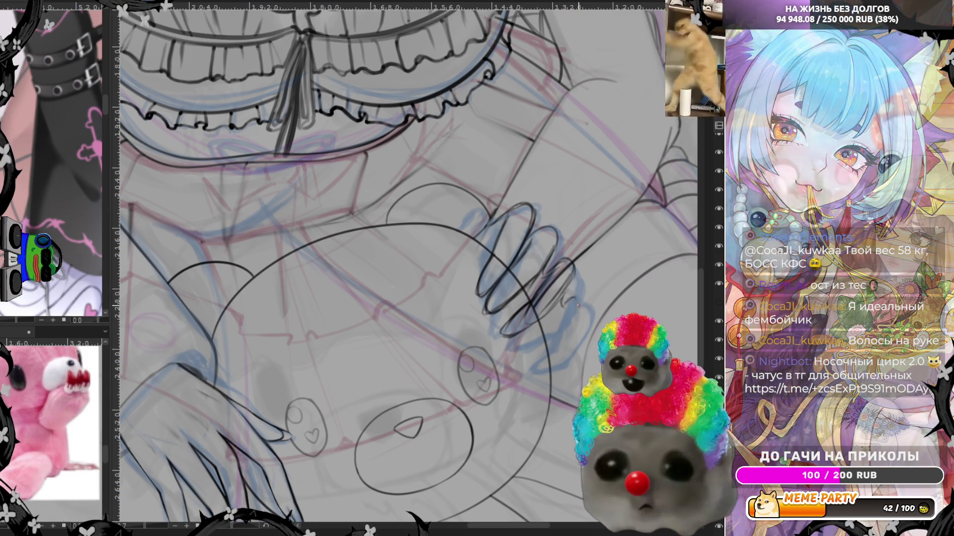
pyautogui.moveTo(577, 303); pyautogui.dragTo(573, 336)
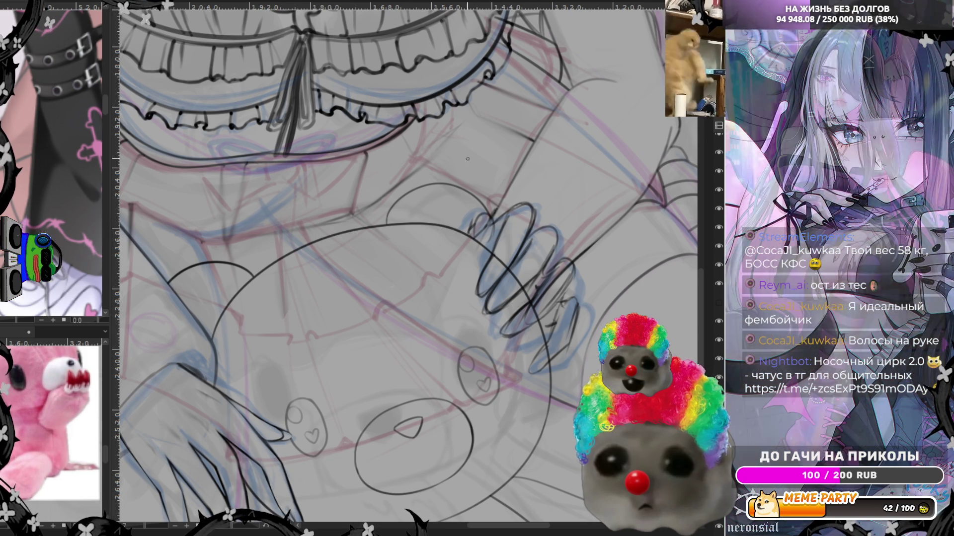
pyautogui.press('m')
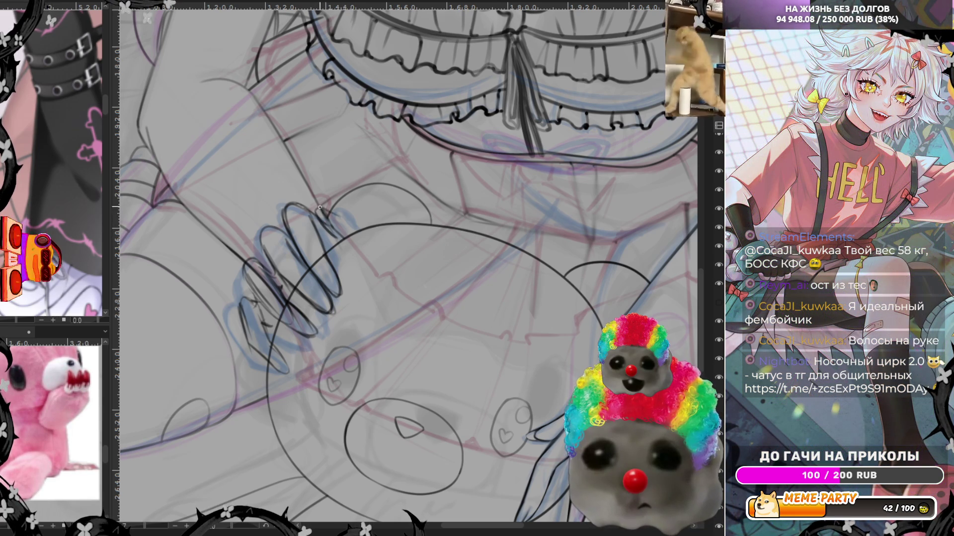
pyautogui.moveTo(348, 216); pyautogui.dragTo(356, 226)
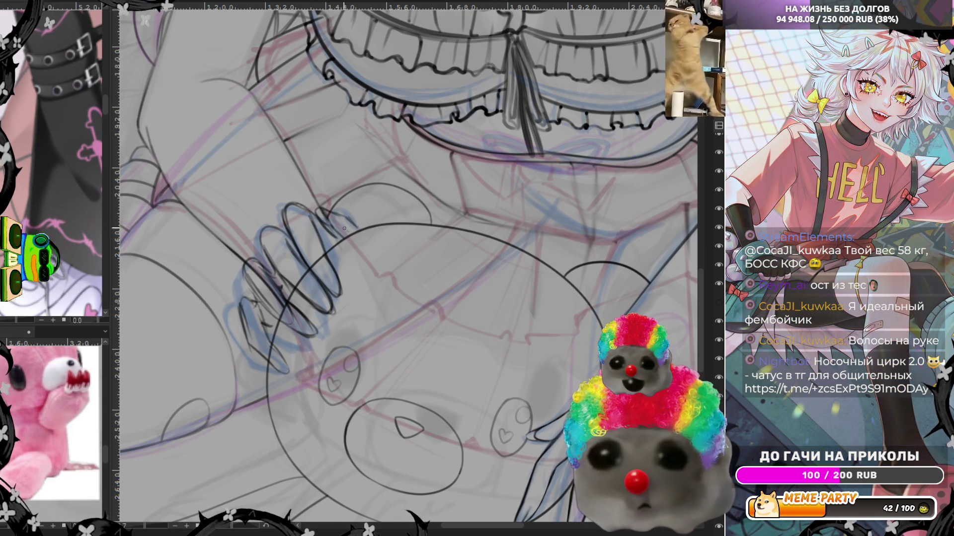
pyautogui.hotkey('ctrl', 'z')
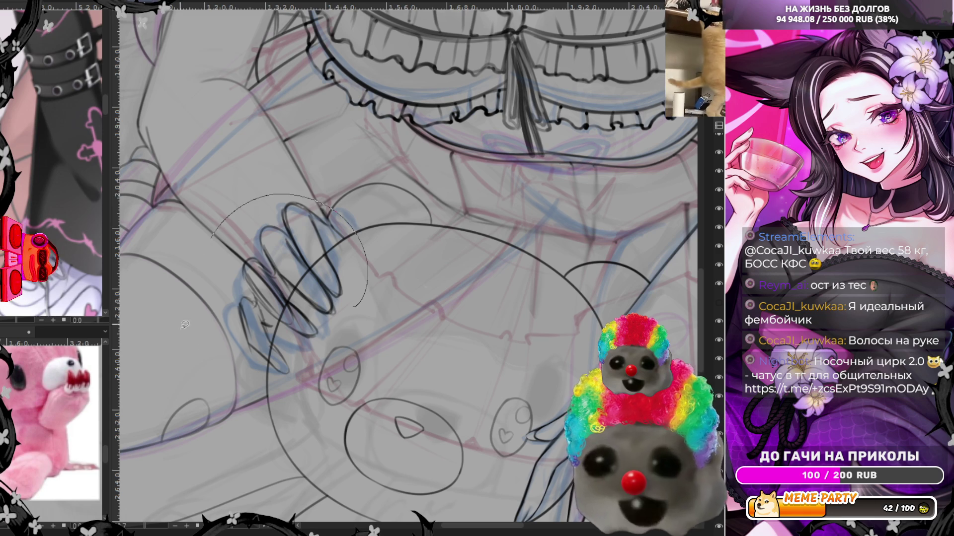
pyautogui.hotkey('ctrl', 'z')
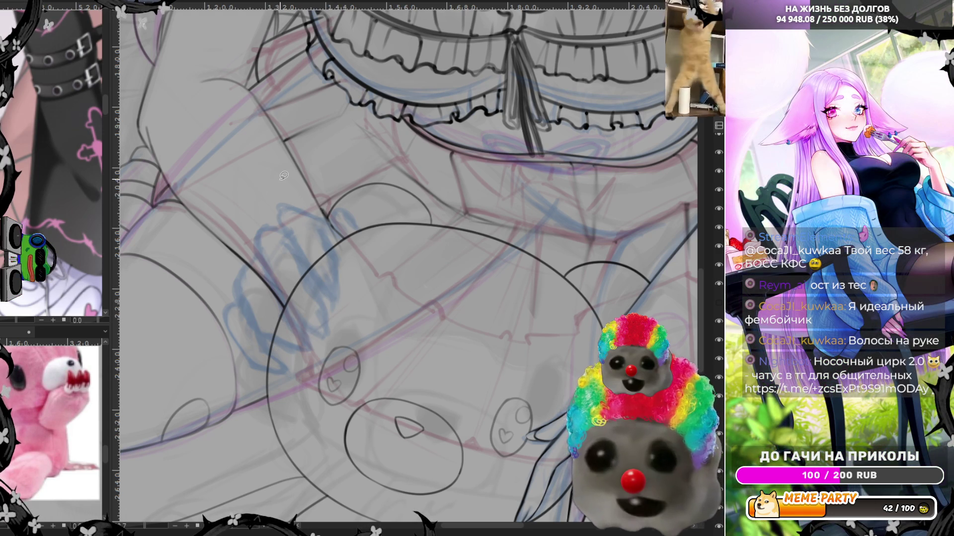
# Ink curved lines along the top edge of the hand sketch, mirroring and undoing the last stroke
pyautogui.scroll(-1, 359, 236)
pyautogui.scroll(-1, 361, 243)
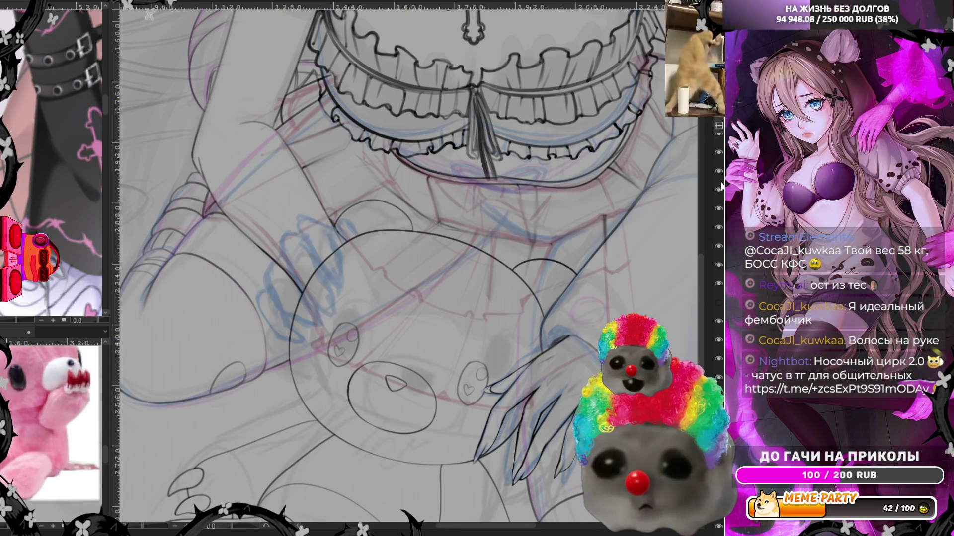
pyautogui.moveTo(295, 236); pyautogui.dragTo(278, 328)
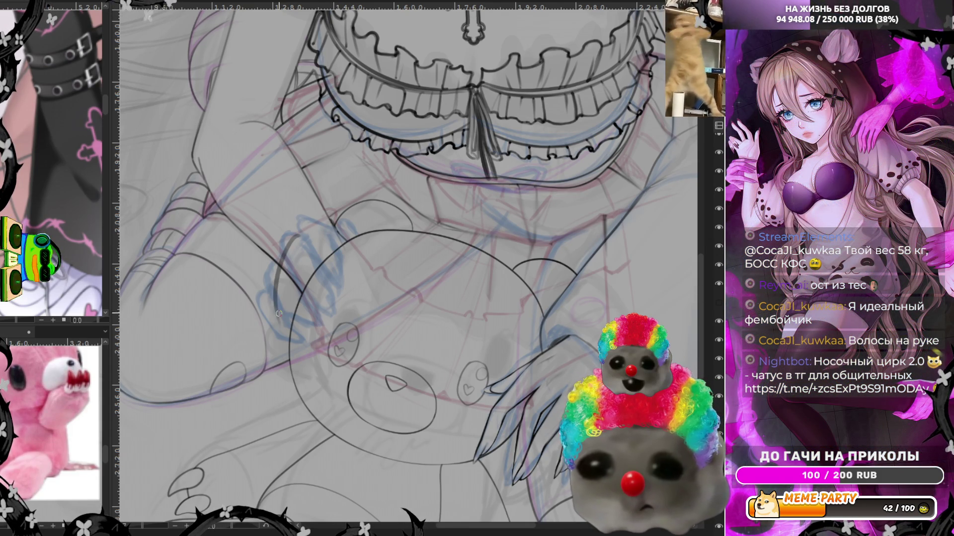
pyautogui.moveTo(323, 249)
pyautogui.mouseDown()
pyautogui.moveTo(269, 257)
pyautogui.moveTo(342, 242)
pyautogui.mouseUp()
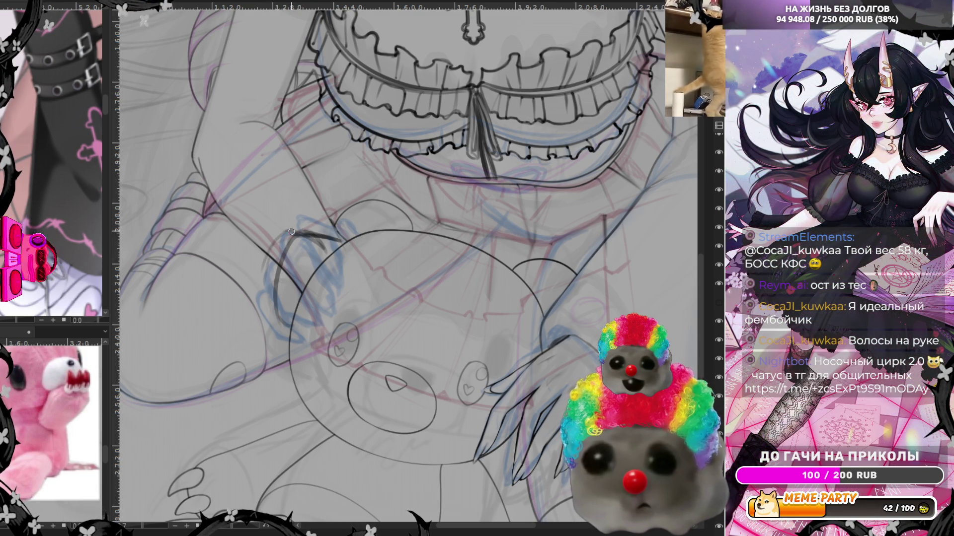
pyautogui.moveTo(273, 307); pyautogui.dragTo(268, 319)
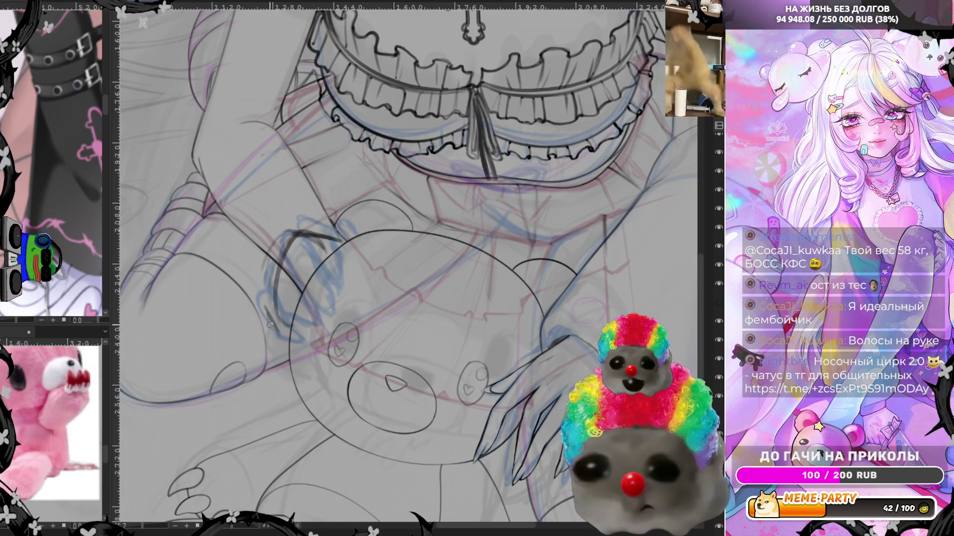
pyautogui.moveTo(343, 248); pyautogui.dragTo(312, 240)
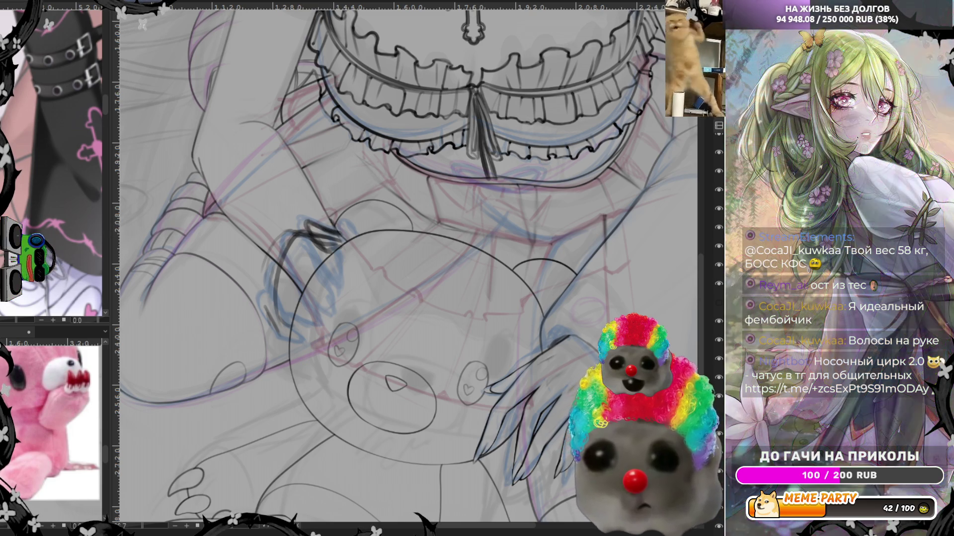
pyautogui.press('m')
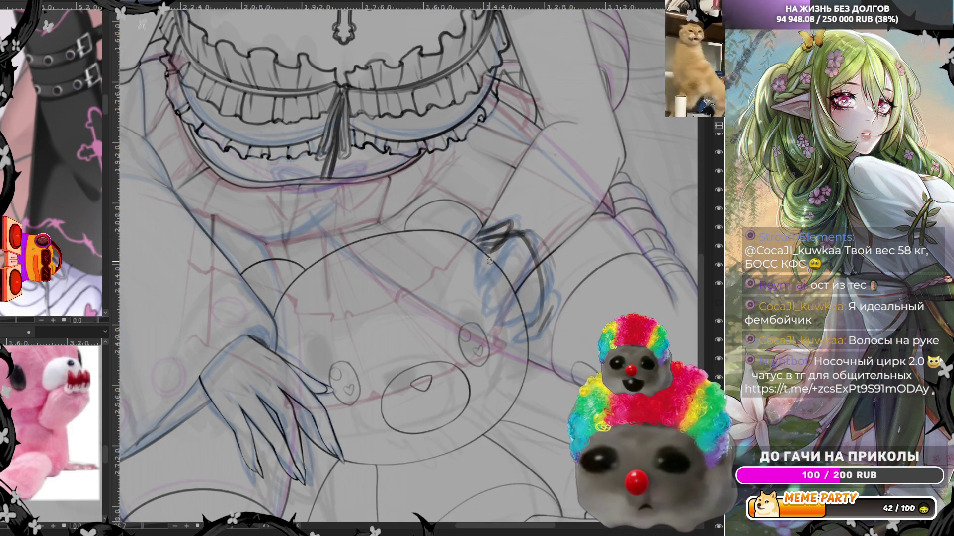
pyautogui.hotkey('ctrl', 'z')
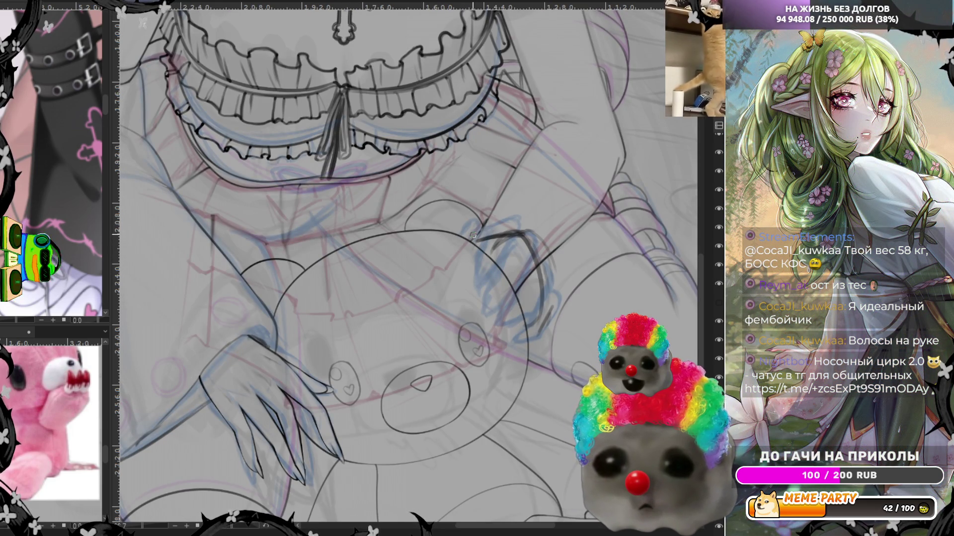
# Draw claw curves beside the bear's ear, redoing a bad stroke, then sketch a trial arc
pyautogui.moveTo(464, 241); pyautogui.dragTo(478, 241)
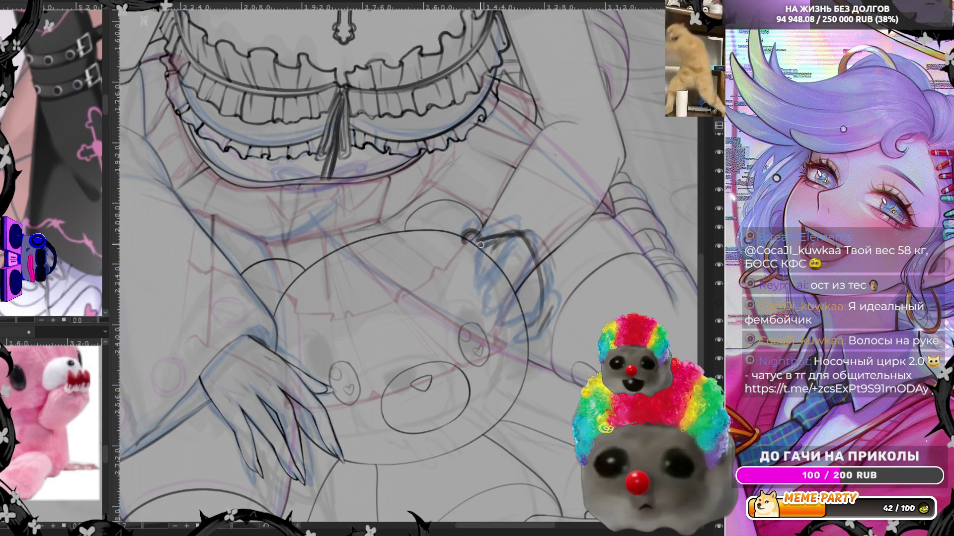
pyautogui.moveTo(489, 246); pyautogui.dragTo(473, 266)
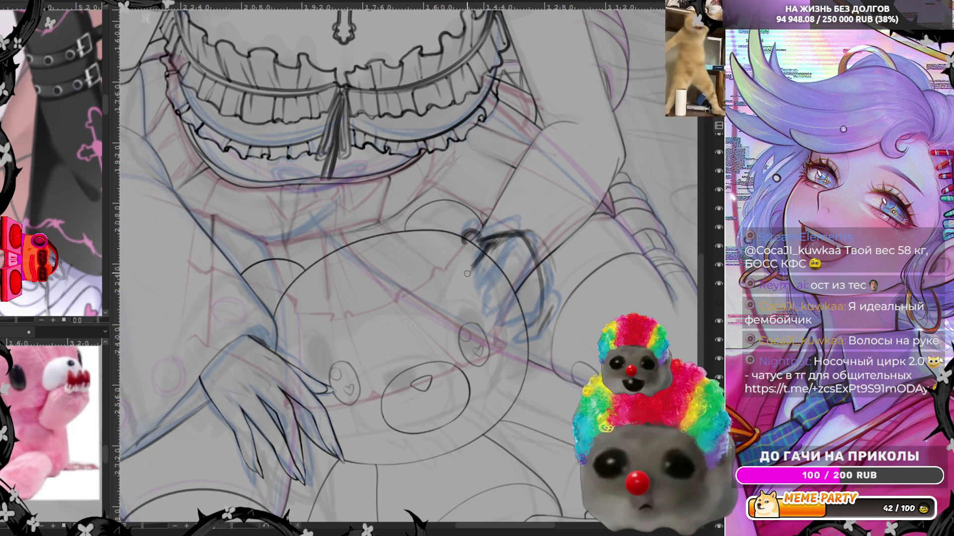
pyautogui.hotkey('ctrl', 'z')
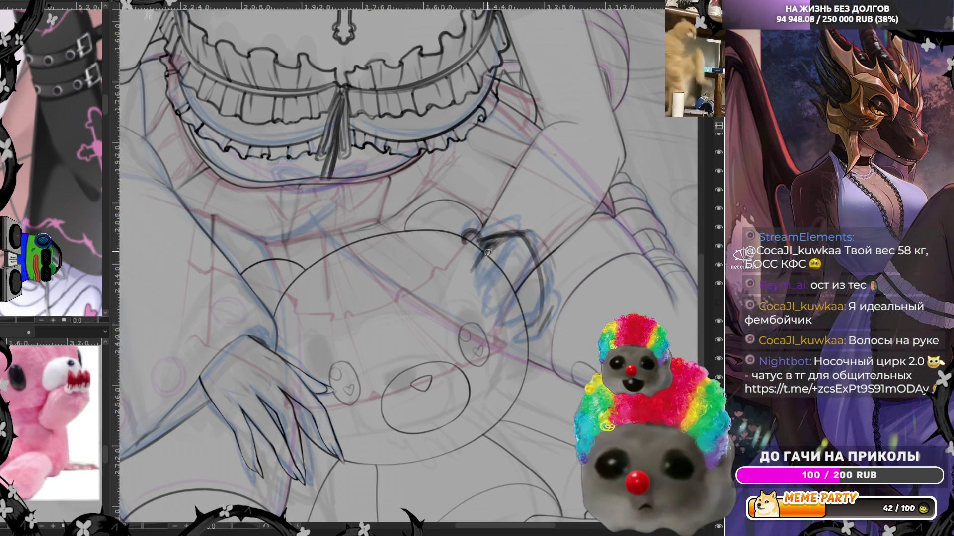
pyautogui.moveTo(480, 269); pyautogui.dragTo(498, 277)
pyautogui.moveTo(526, 234); pyautogui.dragTo(498, 267)
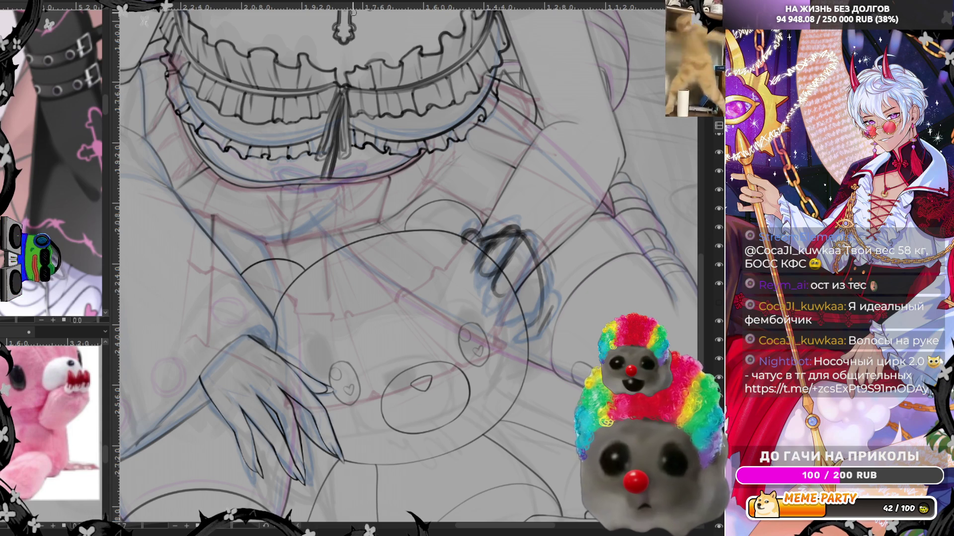
pyautogui.press('m')
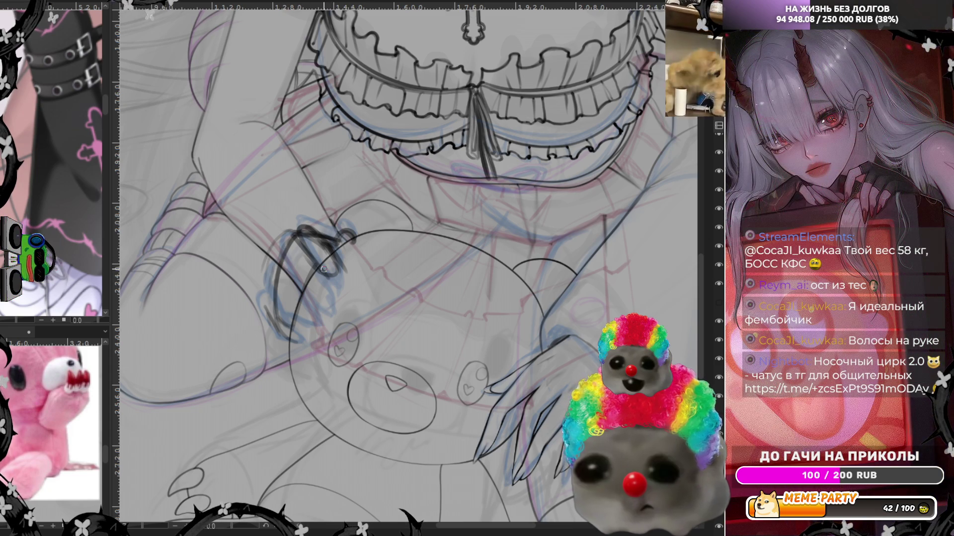
pyautogui.moveTo(352, 197); pyautogui.dragTo(239, 330)
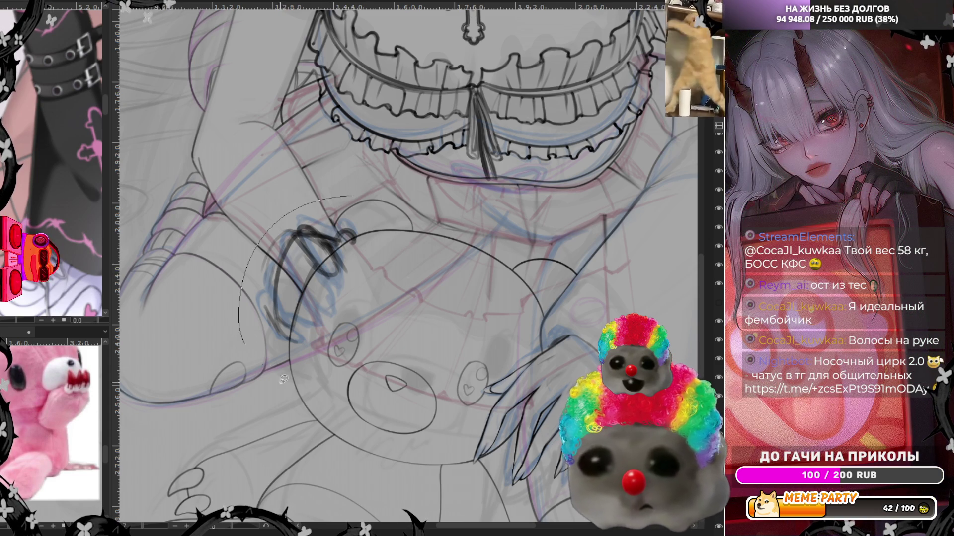
# Undo the trial arc and the dark claw scribbles near the bear's ear
pyautogui.hotkey('ctrl', 'z')
pyautogui.hotkey('ctrl', 'z')
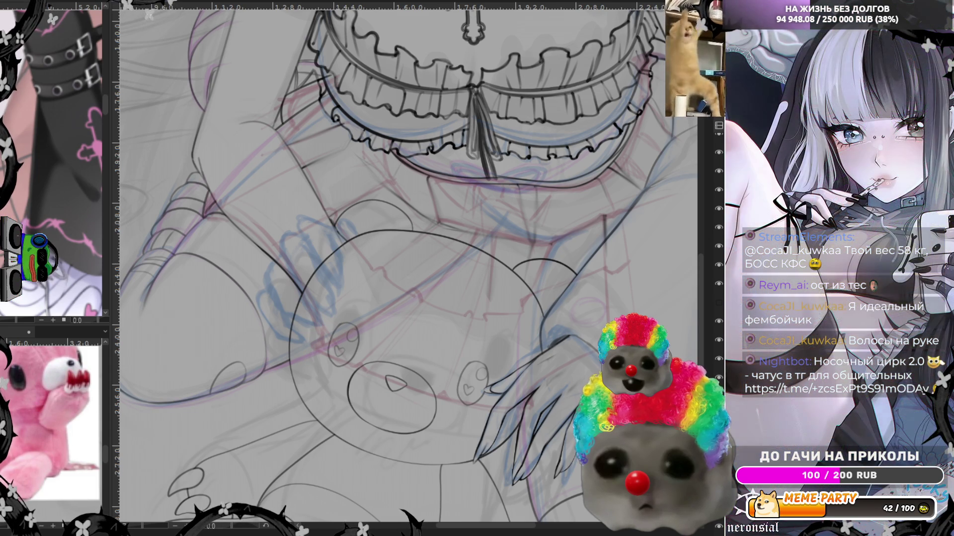
# Pencil curved claw lines on the bear and the arc of its ear, then mirror the view
pyautogui.scroll(-2, 552, 285)
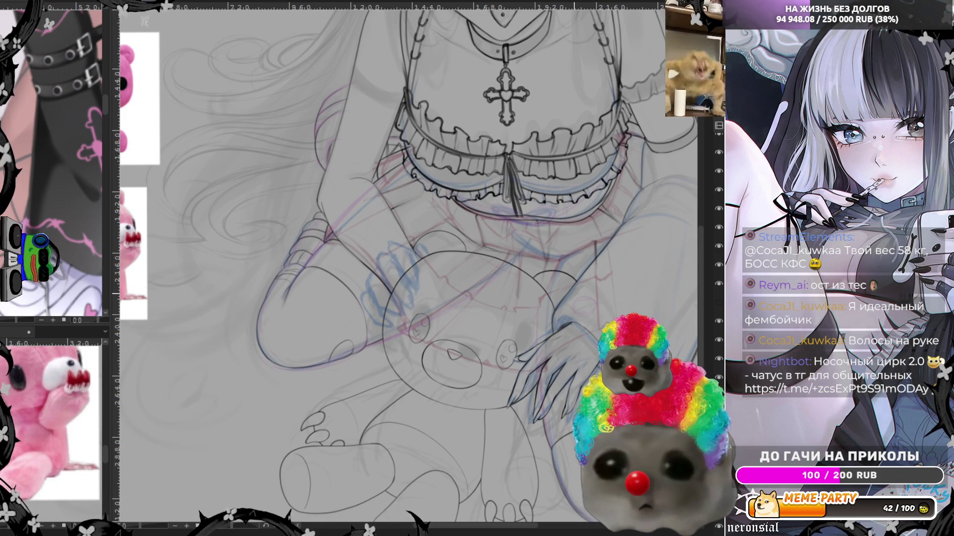
pyautogui.scroll(2, 517, 258)
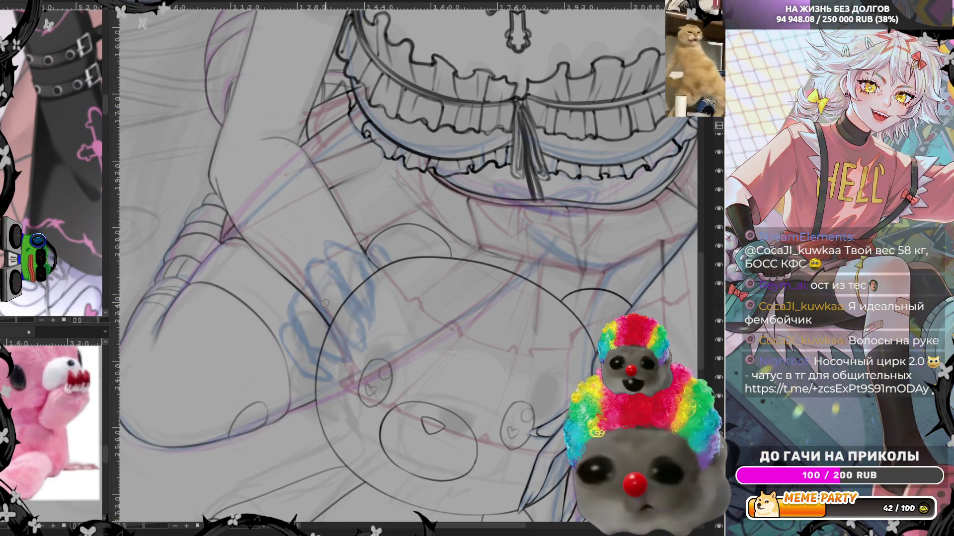
pyautogui.moveTo(317, 342); pyautogui.dragTo(368, 270)
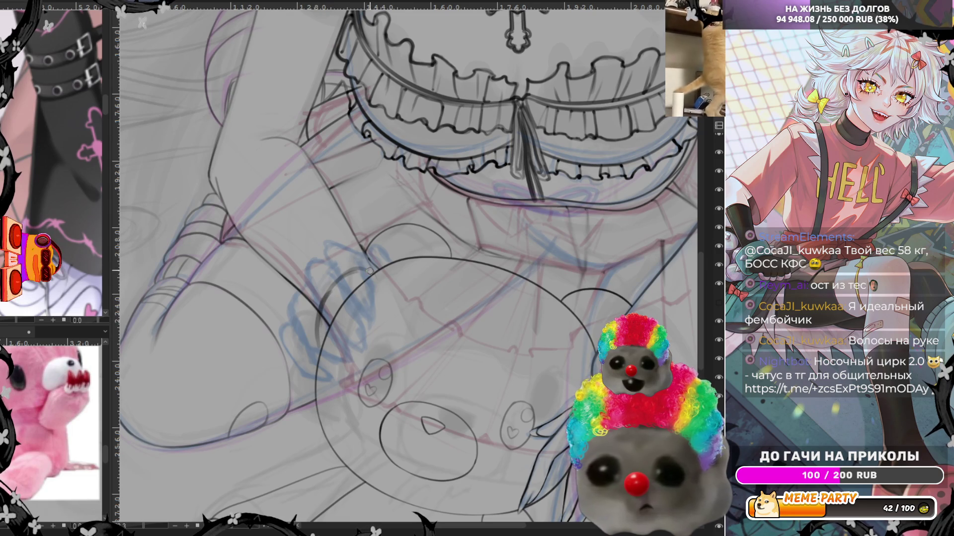
pyautogui.moveTo(310, 329); pyautogui.dragTo(305, 355)
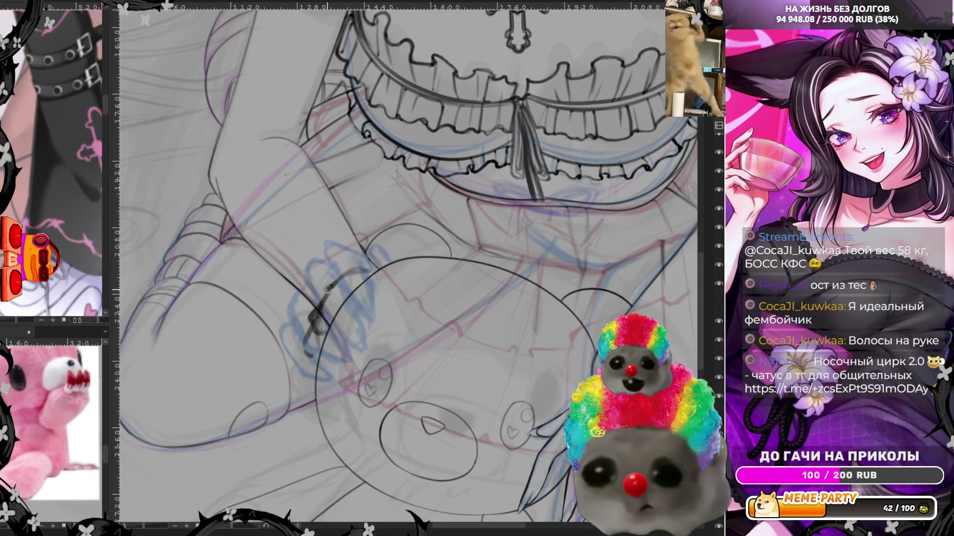
pyautogui.moveTo(320, 304); pyautogui.dragTo(345, 273)
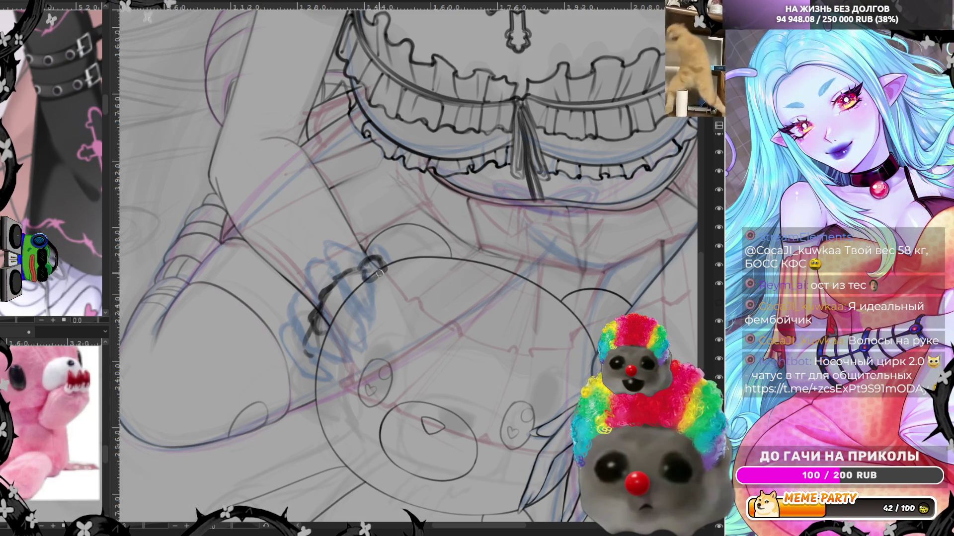
pyautogui.moveTo(378, 254); pyautogui.dragTo(457, 246)
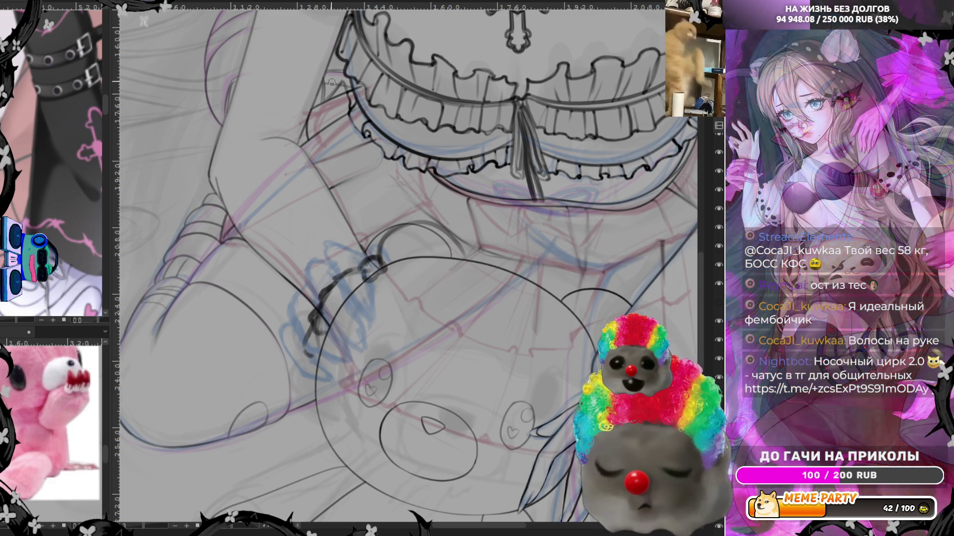
pyautogui.press('m')
# Redraw the ear arc a little higher and add claws curving down from it
pyautogui.moveTo(360, 256); pyautogui.dragTo(438, 255)
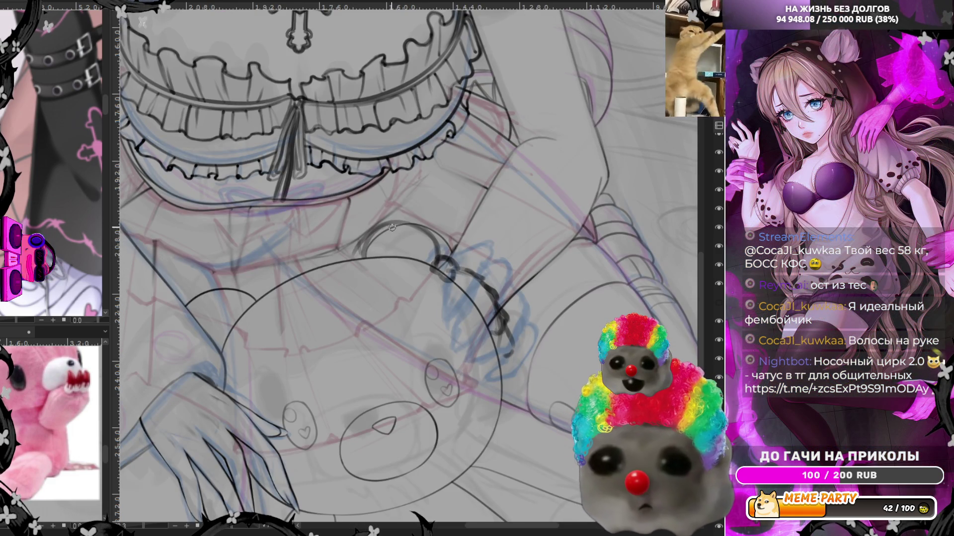
pyautogui.moveTo(363, 256); pyautogui.dragTo(494, 267)
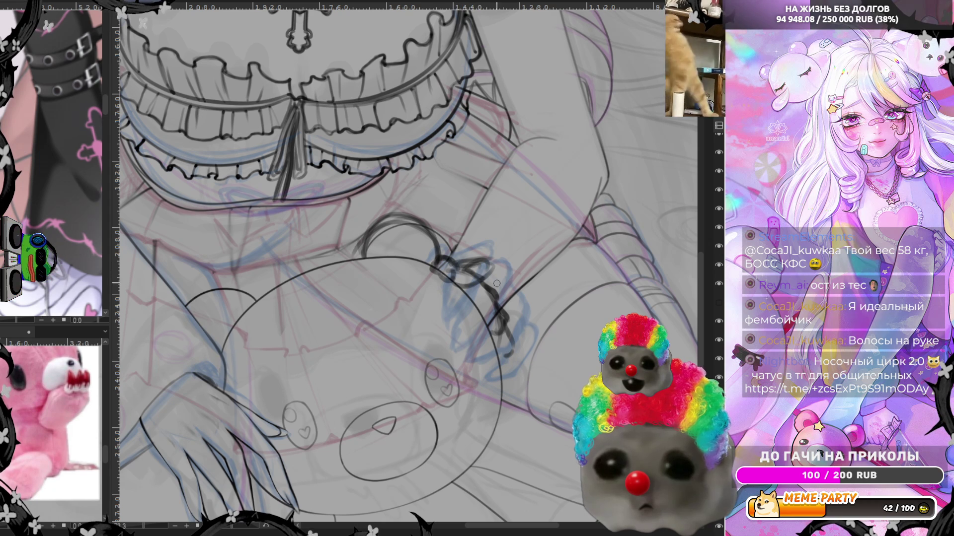
pyautogui.moveTo(468, 275); pyautogui.dragTo(446, 313)
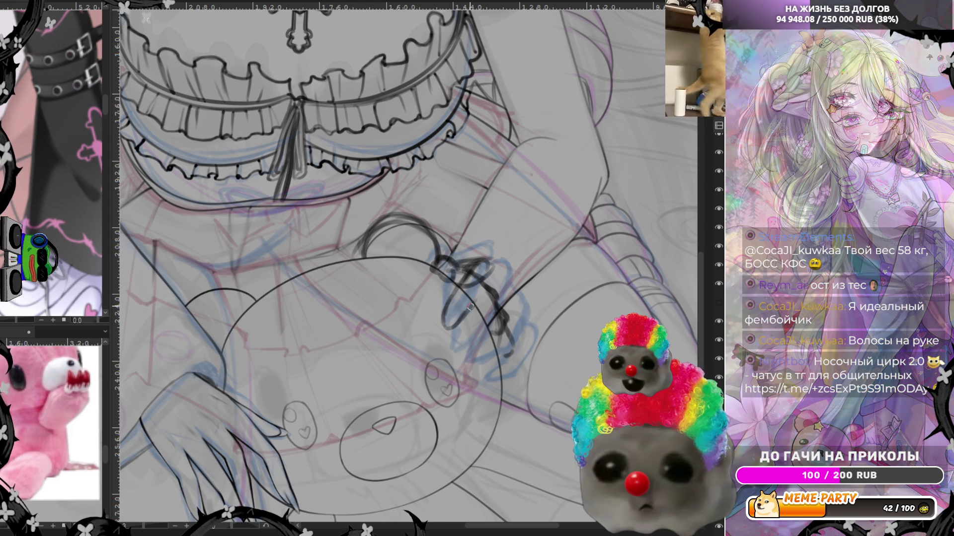
pyautogui.moveTo(495, 260); pyautogui.dragTo(475, 301)
pyautogui.moveTo(474, 259)
pyautogui.mouseDown()
pyautogui.moveTo(462, 287)
pyautogui.moveTo(466, 258)
pyautogui.mouseUp()
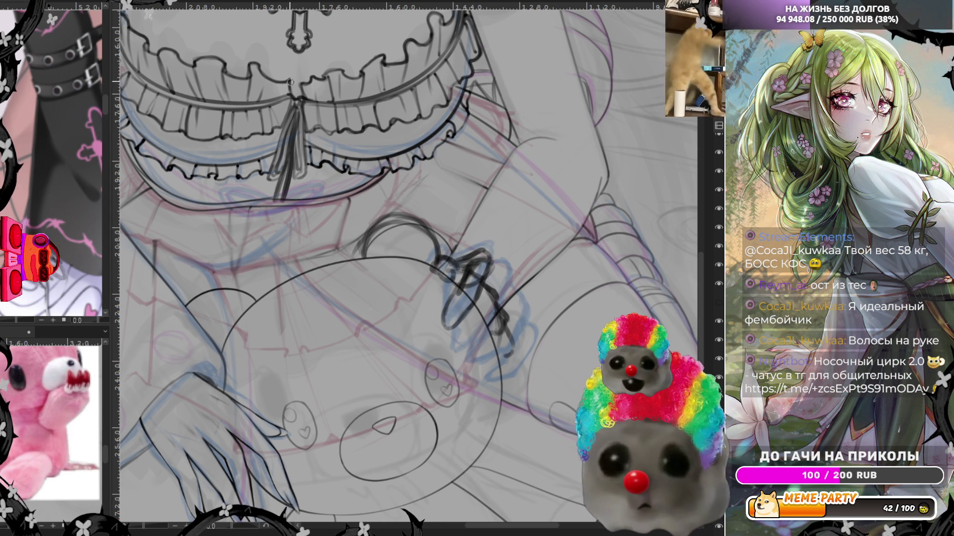
pyautogui.press('m')
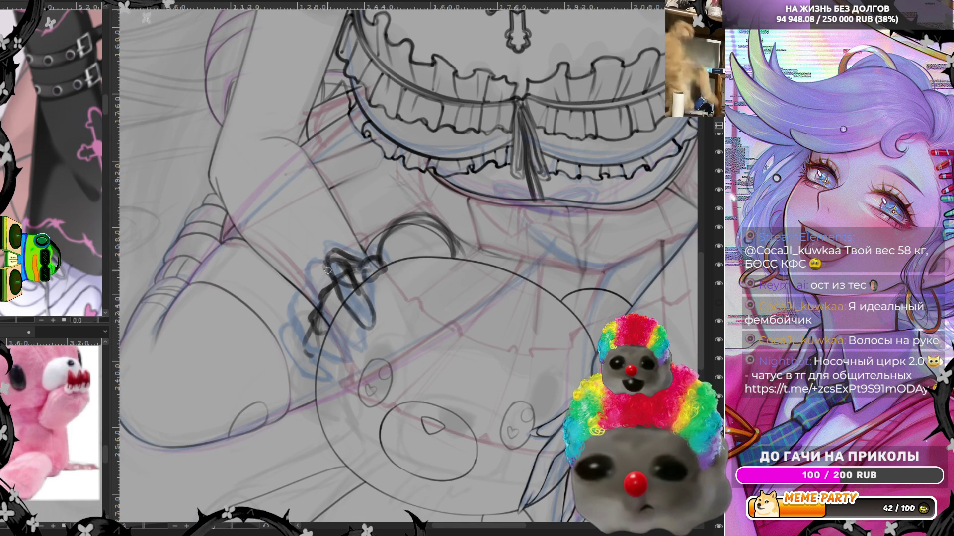
# Add small claw strokes, then undo the dark claw and ear strokes and hide a drawing layer
pyautogui.moveTo(306, 278)
pyautogui.mouseDown()
pyautogui.moveTo(356, 354)
pyautogui.moveTo(353, 331)
pyautogui.mouseUp()
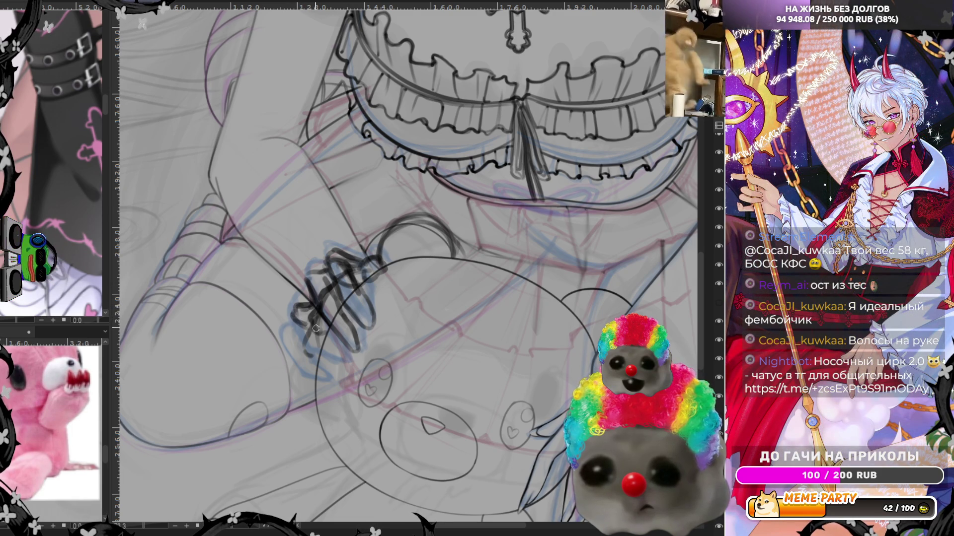
pyautogui.moveTo(290, 327)
pyautogui.mouseDown()
pyautogui.moveTo(323, 343)
pyautogui.moveTo(310, 325)
pyautogui.moveTo(301, 367)
pyautogui.moveTo(322, 372)
pyautogui.mouseUp()
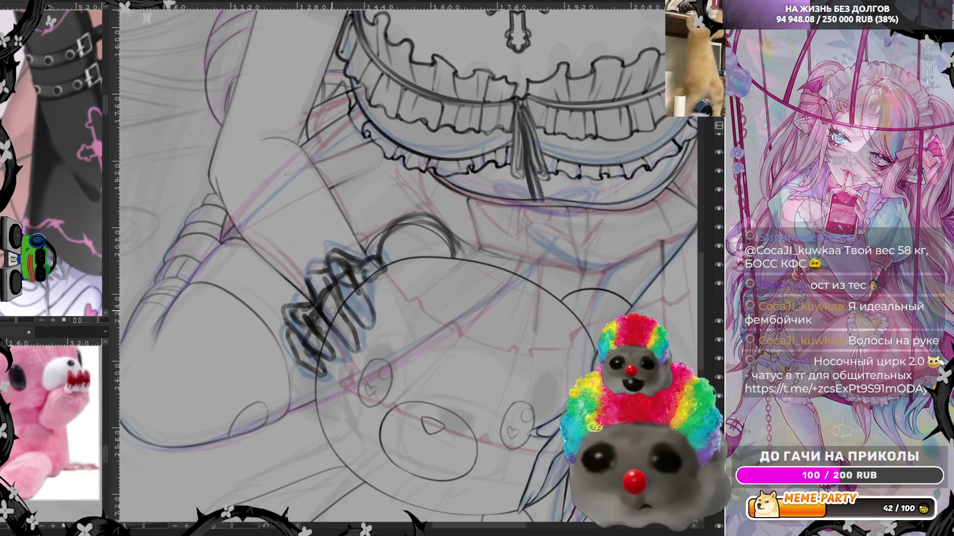
pyautogui.press('m')
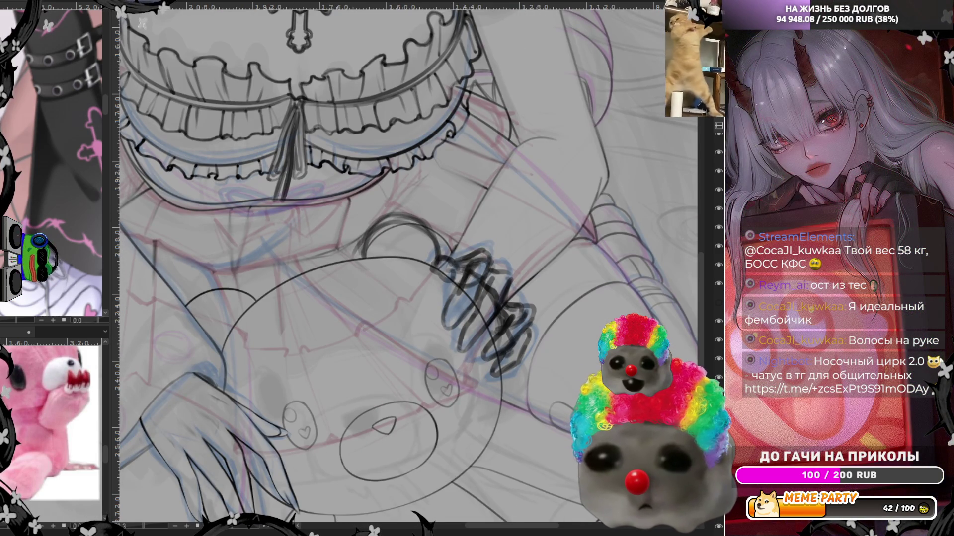
pyautogui.hotkey('ctrl', 'z')
pyautogui.hotkey('ctrl', 'shift', 'n')
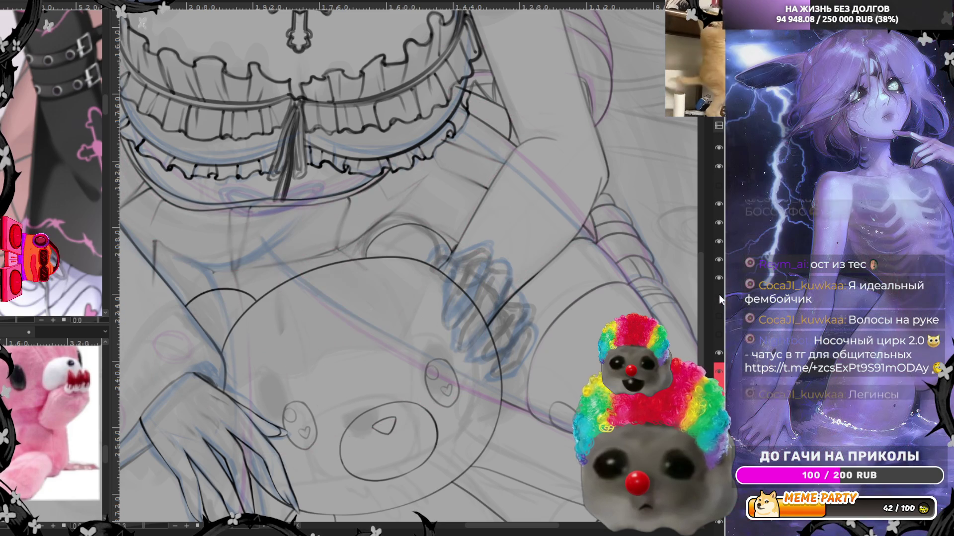
pyautogui.click(719, 353)
pyautogui.click(719, 353)
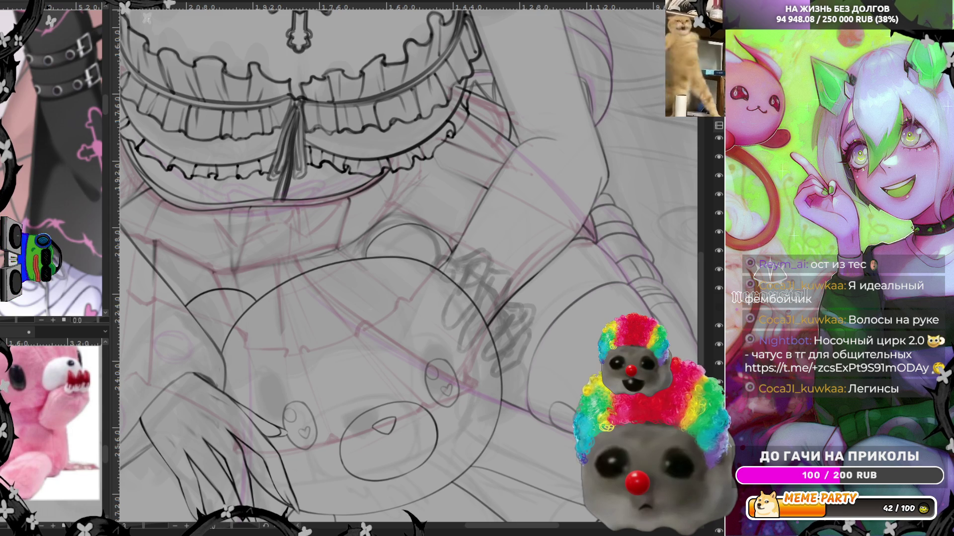
pyautogui.click(719, 328)
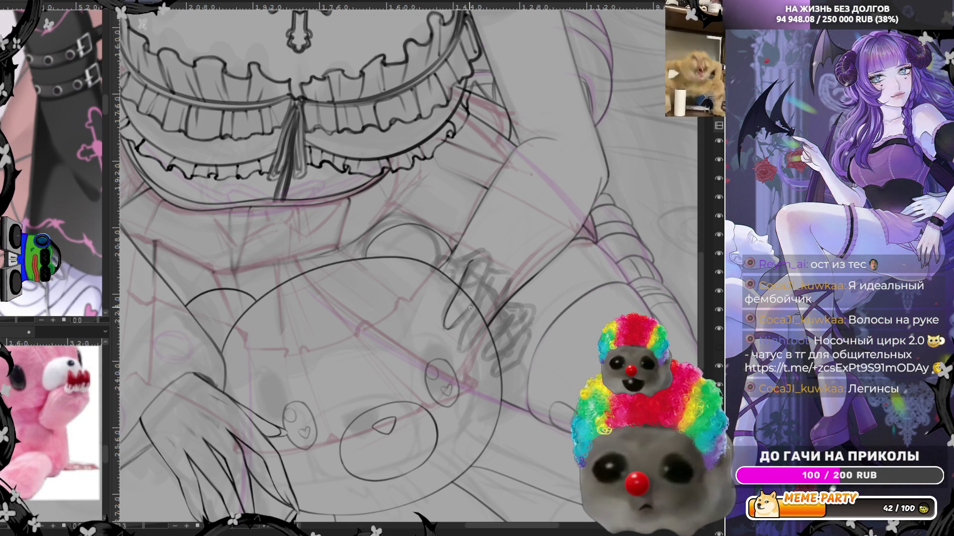
pyautogui.press('m')
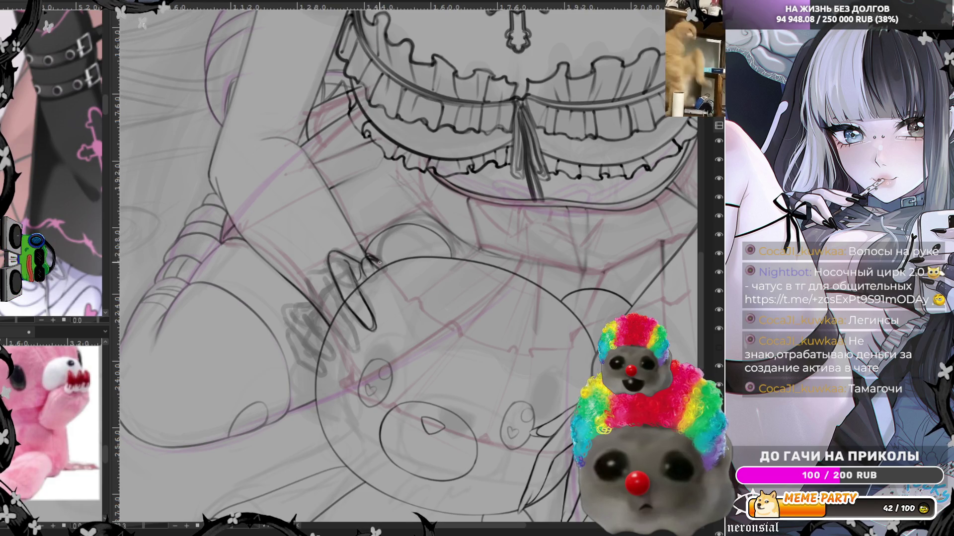
pyautogui.moveTo(382, 259); pyautogui.dragTo(427, 218)
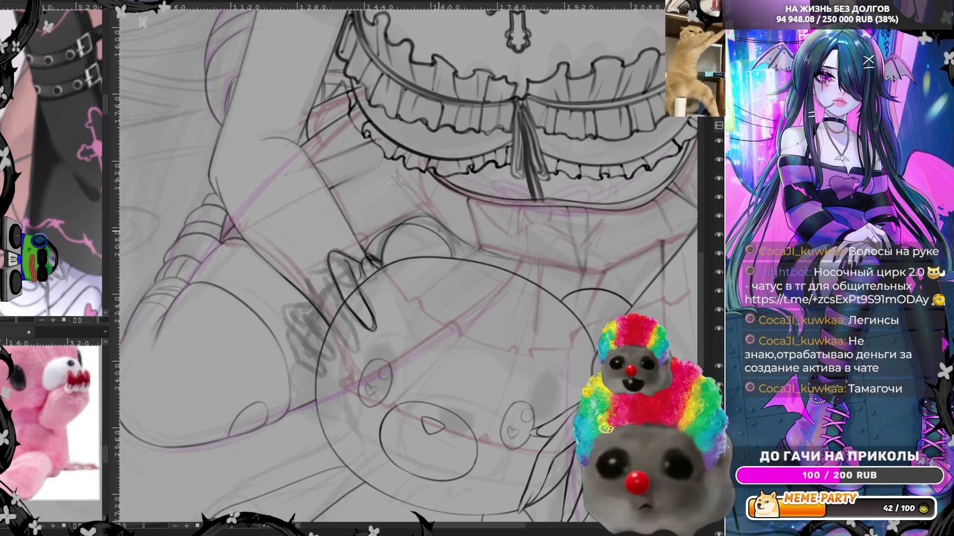
pyautogui.moveTo(470, 258)
pyautogui.mouseDown()
pyautogui.moveTo(447, 223)
pyautogui.moveTo(456, 224)
pyautogui.moveTo(426, 219)
pyautogui.mouseUp()
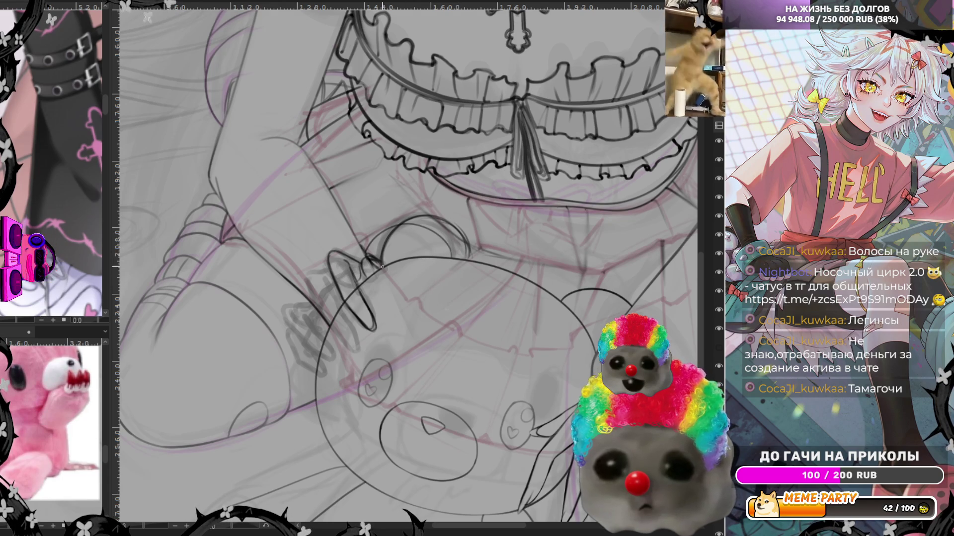
pyautogui.moveTo(382, 267); pyautogui.dragTo(399, 232)
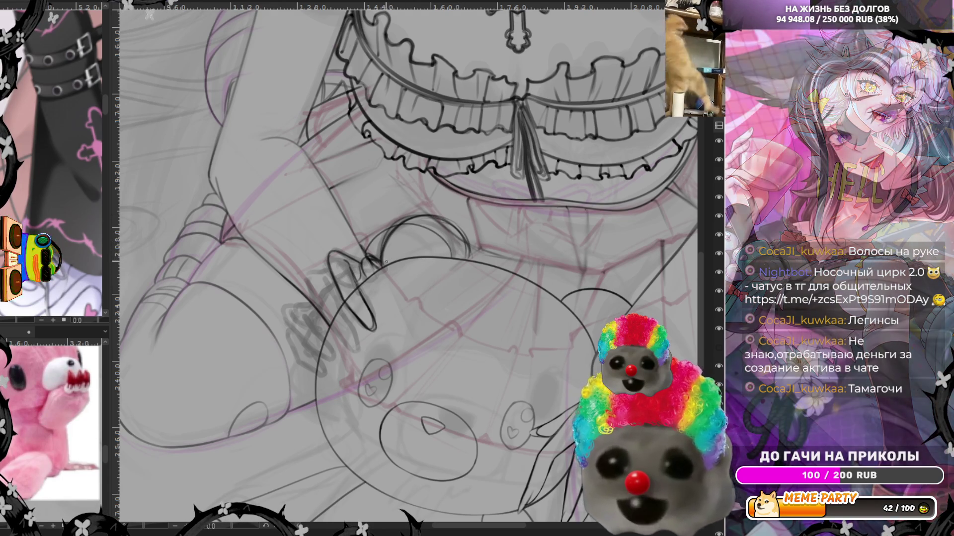
pyautogui.scroll(-3, 363, 238)
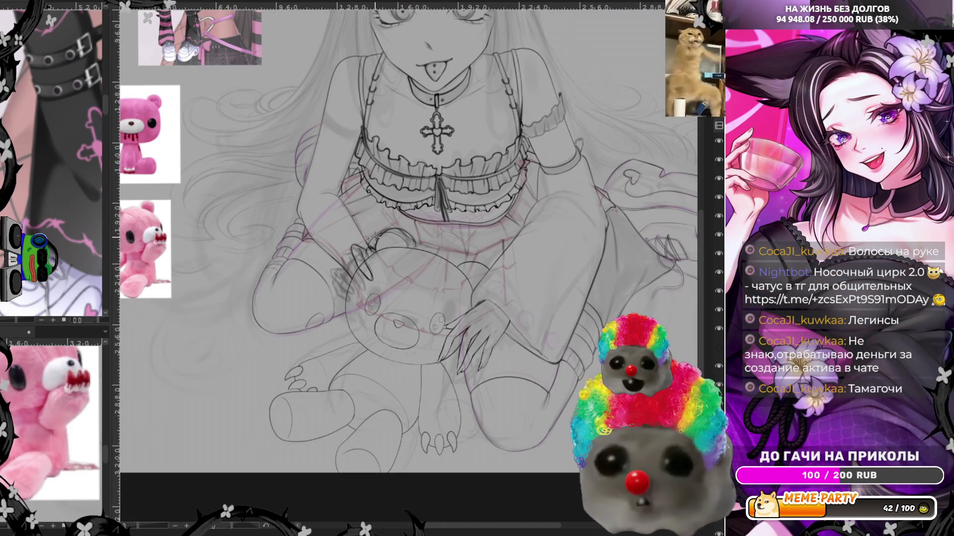
# Zoom in and redraw the curve of the bear's right ear, undoing one misplaced stroke
pyautogui.scroll(-5, 36, 416)
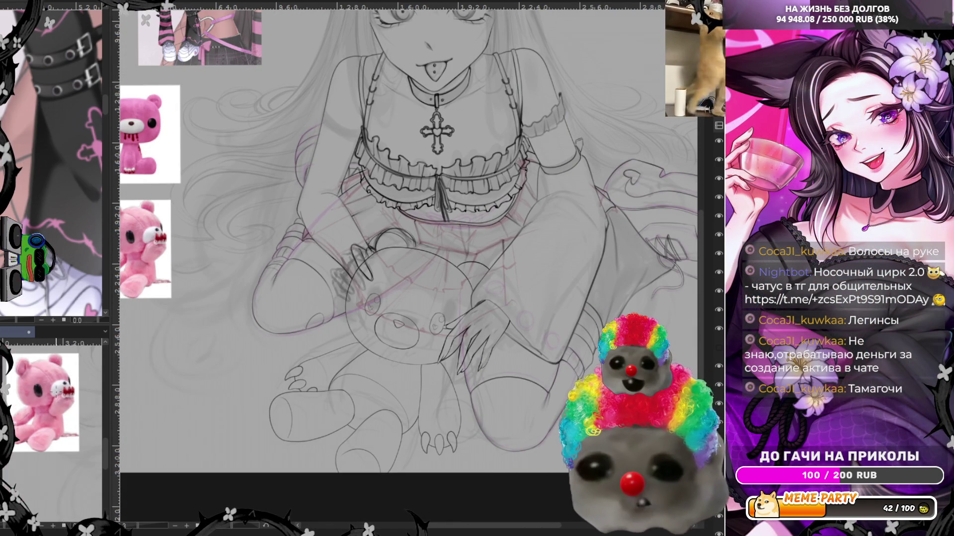
pyautogui.scroll(2, 80, 441)
pyautogui.scroll(3, 81, 441)
pyautogui.scroll(1, 80, 442)
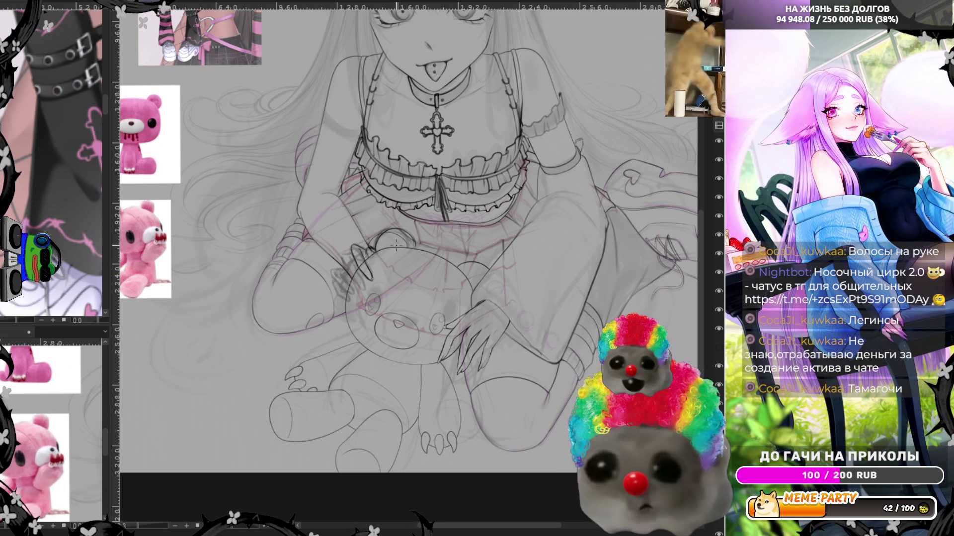
pyautogui.scroll(2, 396, 245)
pyautogui.scroll(2, 383, 250)
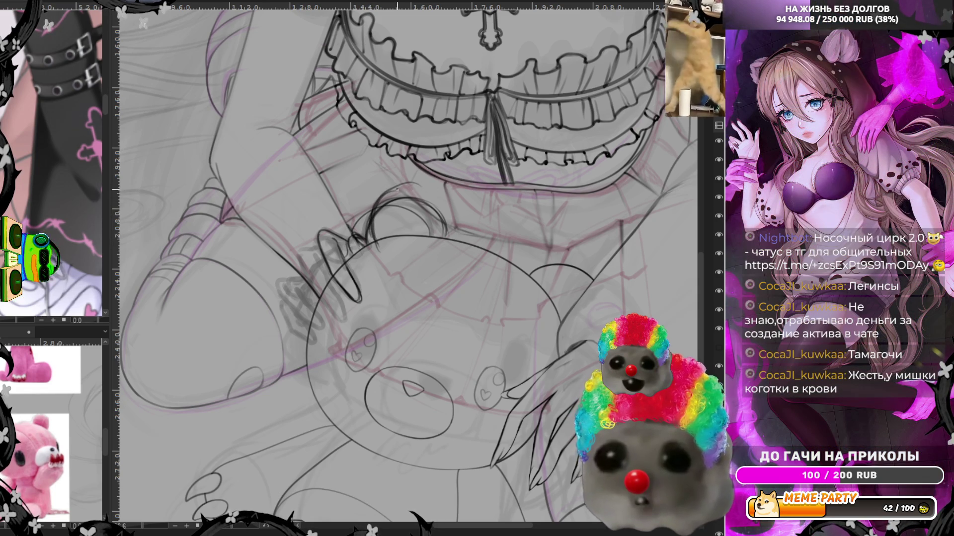
pyautogui.moveTo(426, 187); pyautogui.dragTo(440, 229)
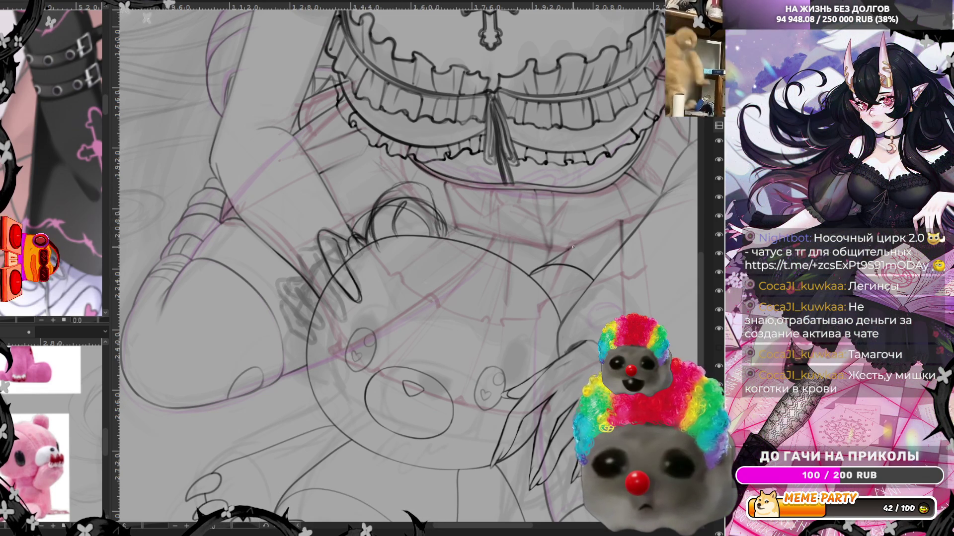
pyautogui.moveTo(585, 249); pyautogui.dragTo(591, 262)
pyautogui.hotkey('ctrl', 'z')
pyautogui.hotkey('ctrl', 'z')
pyautogui.moveTo(526, 288)
pyautogui.mouseDown()
pyautogui.moveTo(535, 273)
pyautogui.moveTo(591, 253)
pyautogui.moveTo(597, 260)
pyautogui.mouseUp()
pyautogui.moveTo(549, 316); pyautogui.dragTo(560, 308)
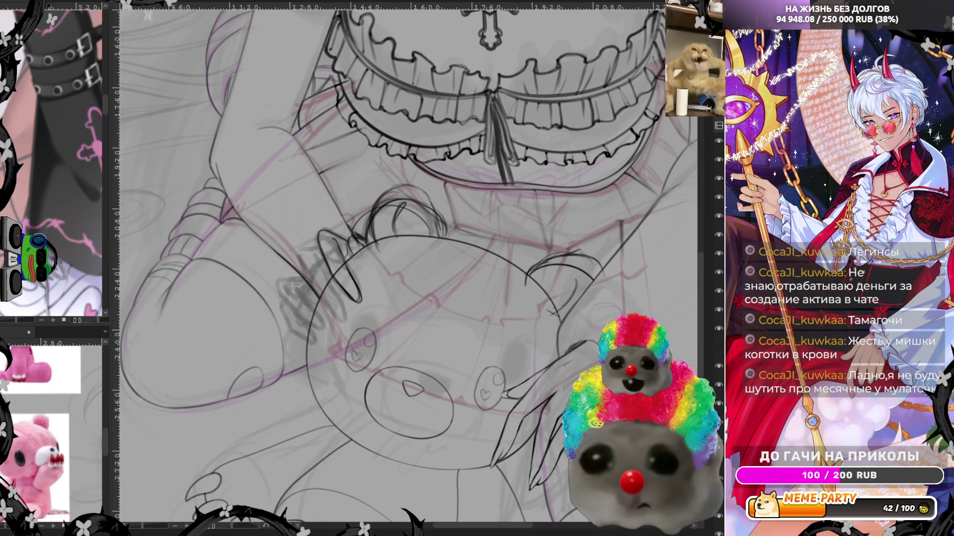
pyautogui.scroll(-3, 261, 217)
# Sketch several fingers reaching down over the bear's head, lengthening their tips
pyautogui.scroll(3, 298, 248)
pyautogui.scroll(2, 345, 277)
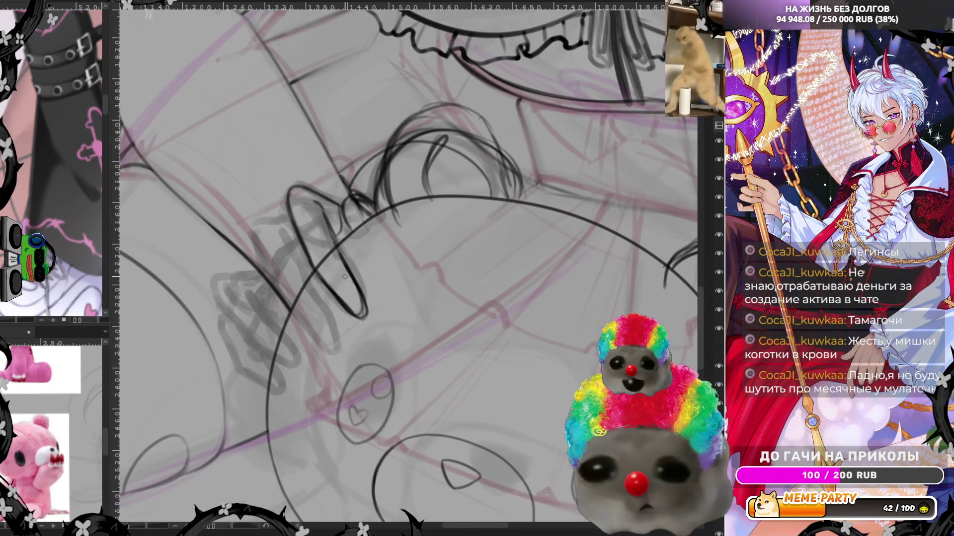
pyautogui.moveTo(354, 312); pyautogui.dragTo(366, 306)
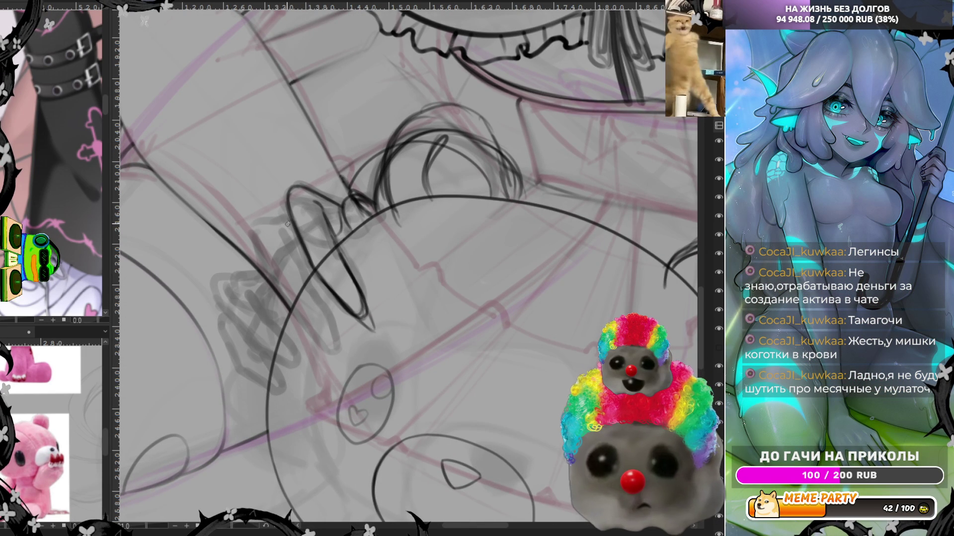
pyautogui.moveTo(265, 220); pyautogui.dragTo(254, 219)
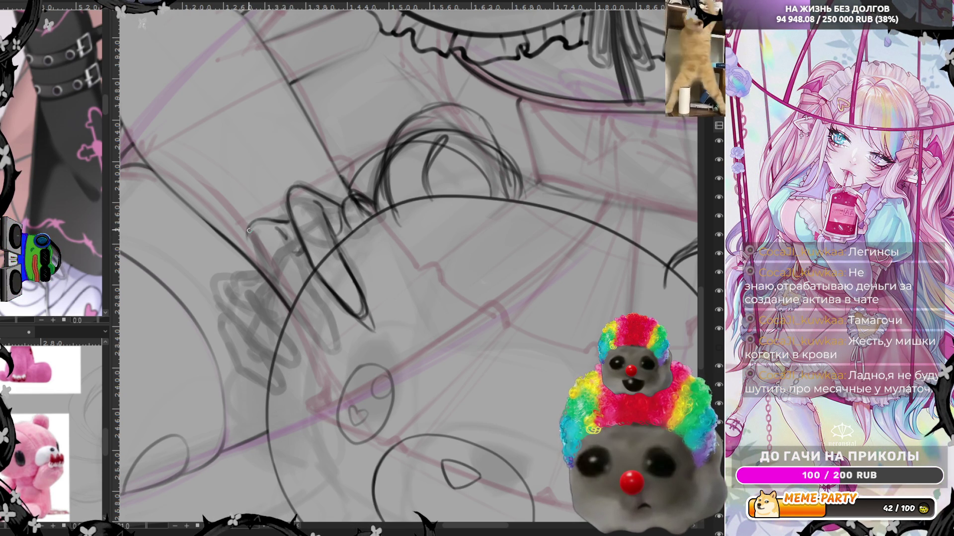
pyautogui.moveTo(249, 229); pyautogui.dragTo(277, 288)
pyautogui.moveTo(278, 232)
pyautogui.mouseDown()
pyautogui.moveTo(312, 291)
pyautogui.moveTo(295, 312)
pyautogui.moveTo(333, 353)
pyautogui.mouseUp()
pyautogui.moveTo(309, 290); pyautogui.dragTo(342, 349)
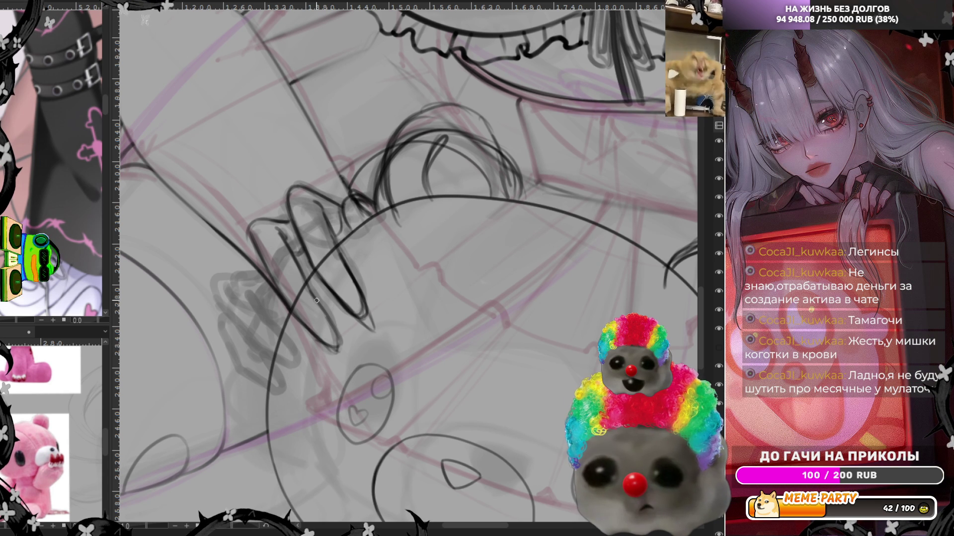
pyautogui.moveTo(316, 298); pyautogui.dragTo(340, 336)
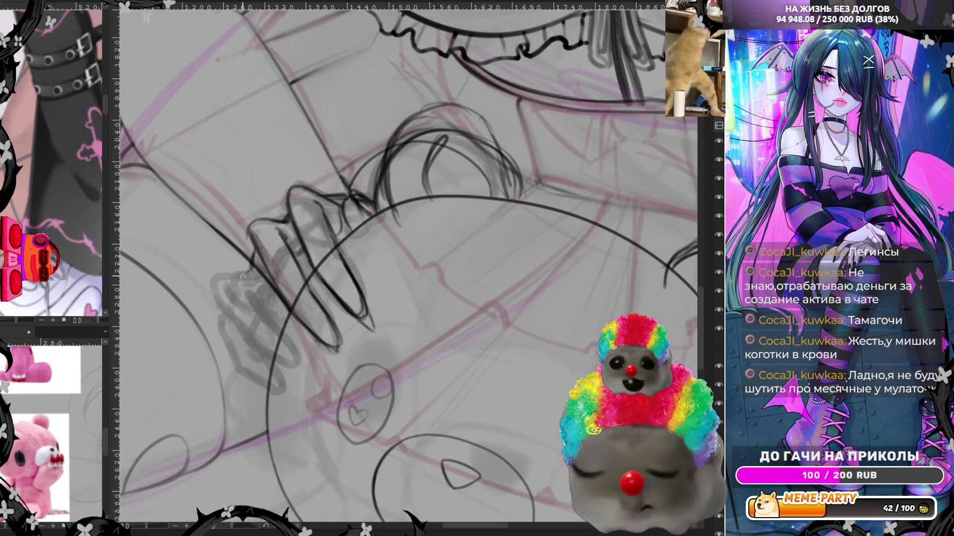
# Sketch more finger strokes gripping the bear's head, redrawing one undone stroke
pyautogui.moveTo(214, 291); pyautogui.dragTo(255, 343)
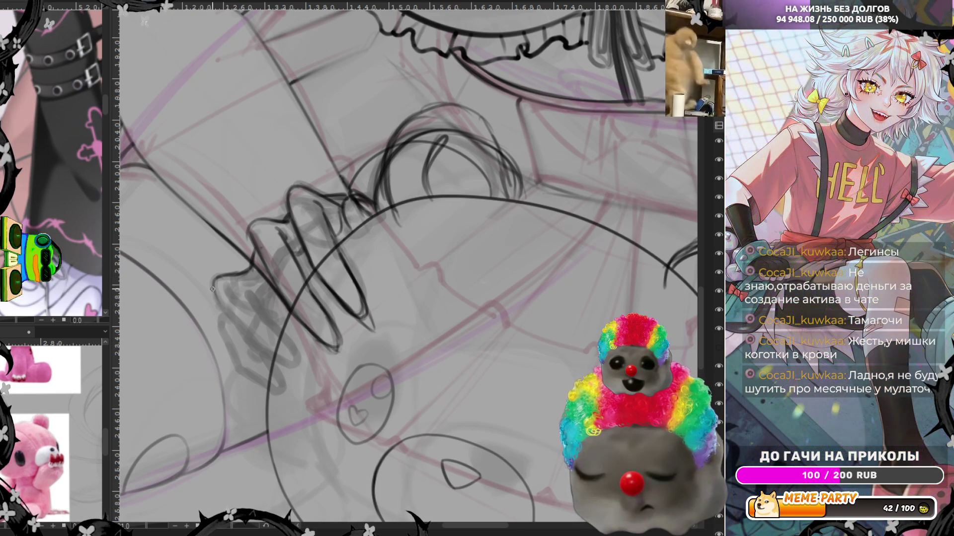
pyautogui.hotkey('ctrl', 'z')
pyautogui.moveTo(214, 288); pyautogui.dragTo(251, 343)
pyautogui.moveTo(246, 282); pyautogui.dragTo(268, 304)
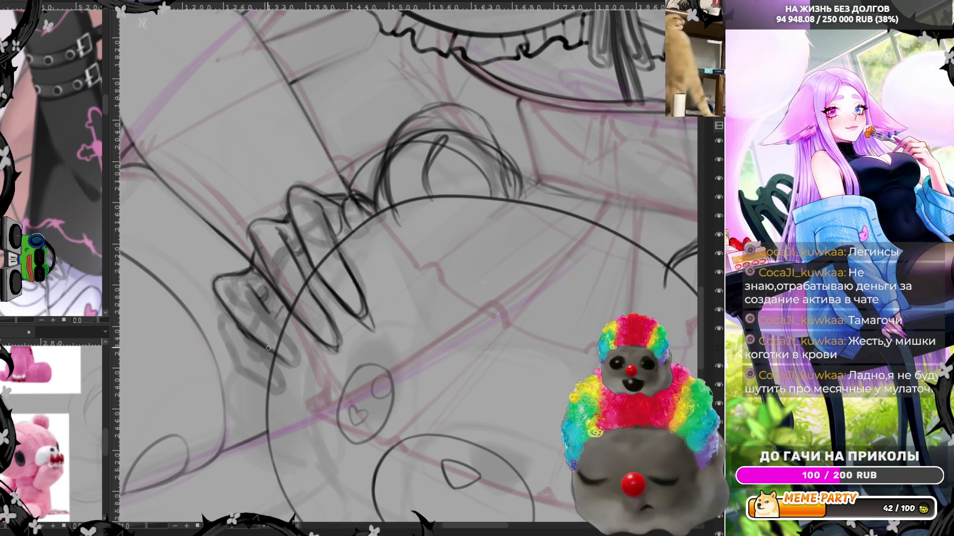
pyautogui.moveTo(268, 349); pyautogui.dragTo(295, 368)
pyautogui.moveTo(271, 313)
pyautogui.mouseDown()
pyautogui.moveTo(301, 350)
pyautogui.moveTo(270, 355)
pyautogui.mouseUp()
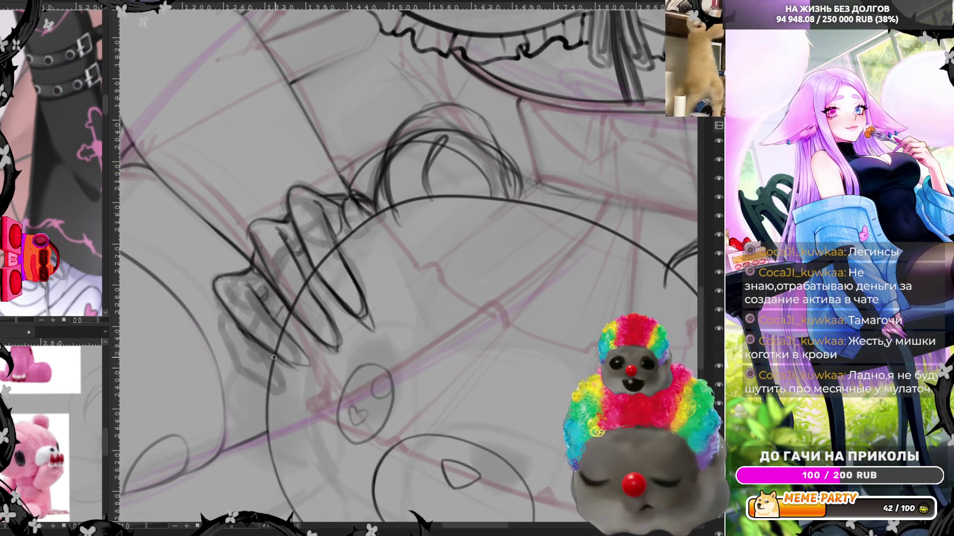
# Flip the canvas horizontally and refine the fingertip claws
pyautogui.press('m')
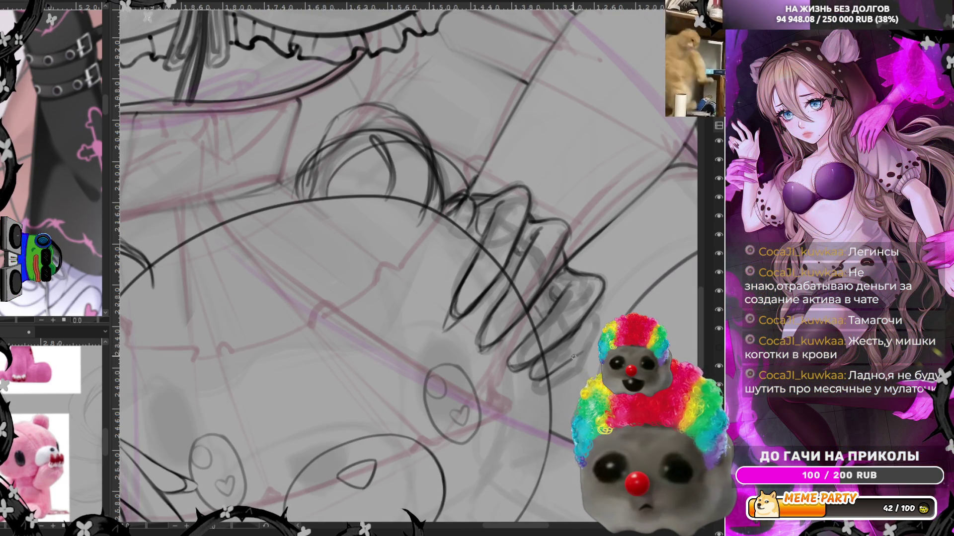
pyautogui.moveTo(591, 332); pyautogui.dragTo(604, 304)
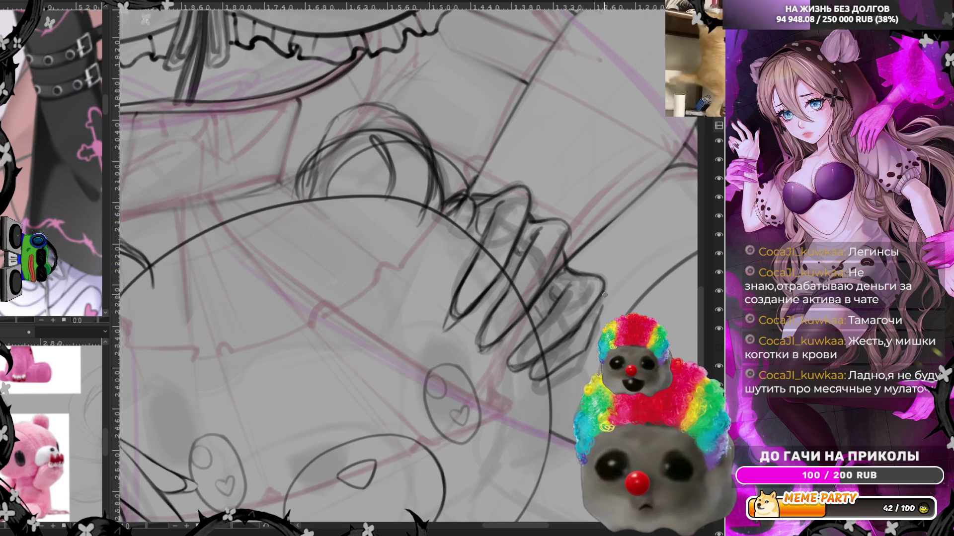
pyautogui.moveTo(596, 329); pyautogui.dragTo(604, 302)
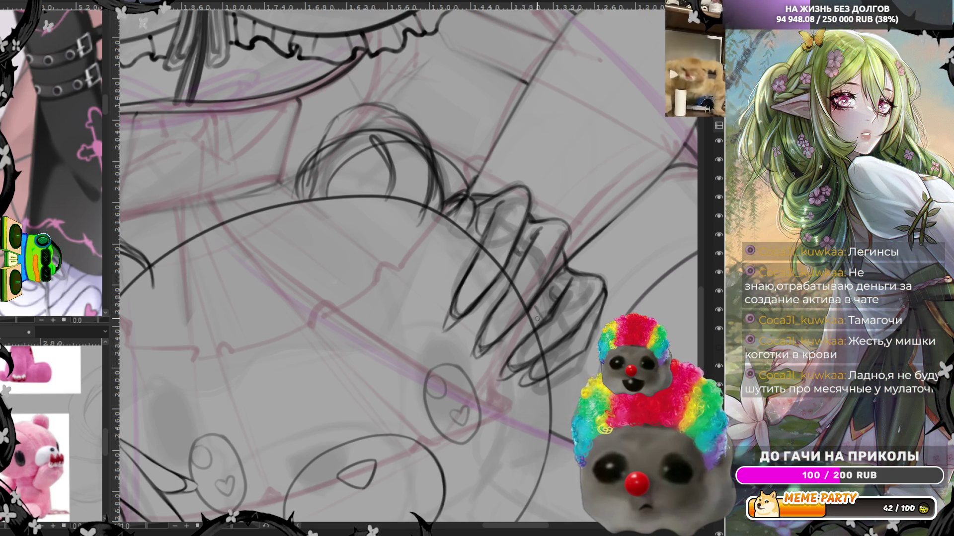
pyautogui.scroll(-5, 540, 334)
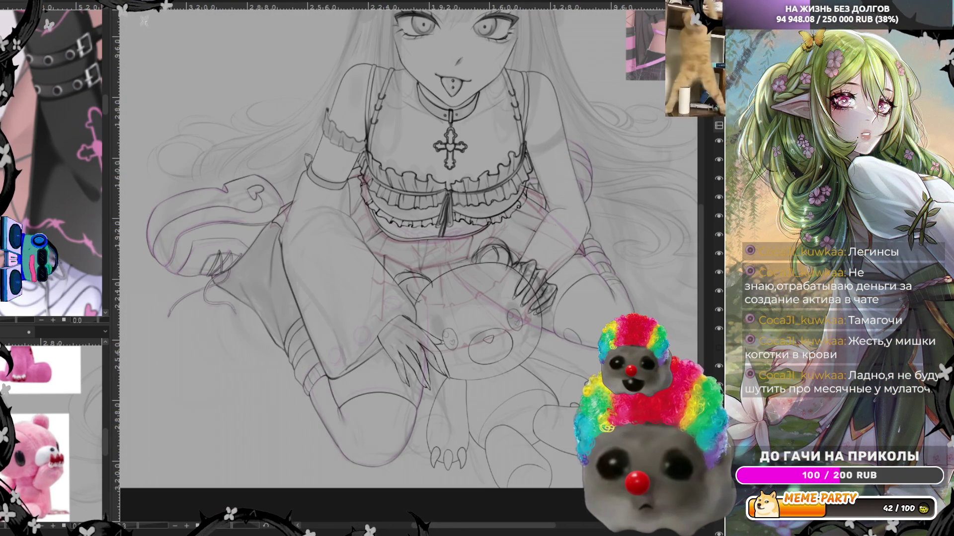
# Undo the stray curved and thin strokes over the bear's head and ear
pyautogui.hotkey('ctrl', 'z')
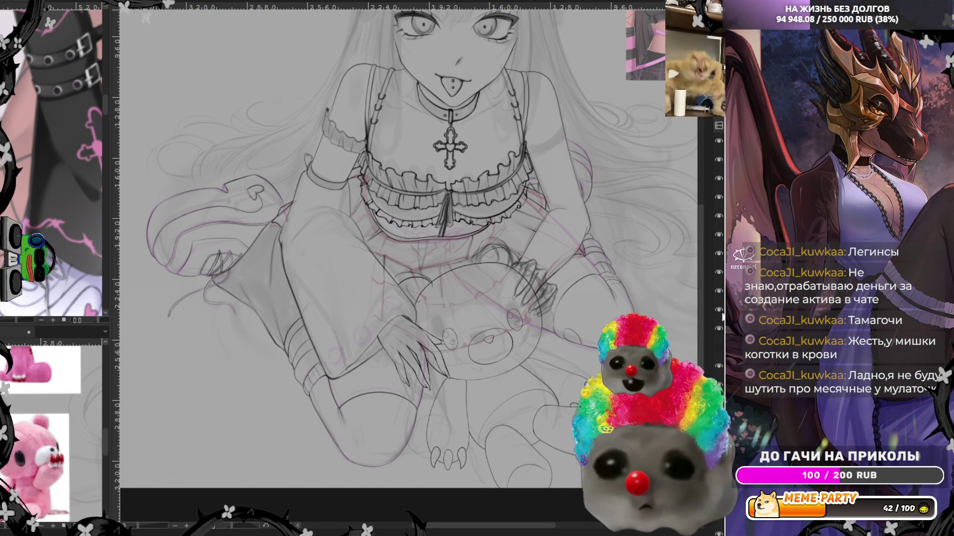
pyautogui.scroll(3, 369, 270)
pyautogui.scroll(3, 370, 271)
pyautogui.scroll(-1, 370, 270)
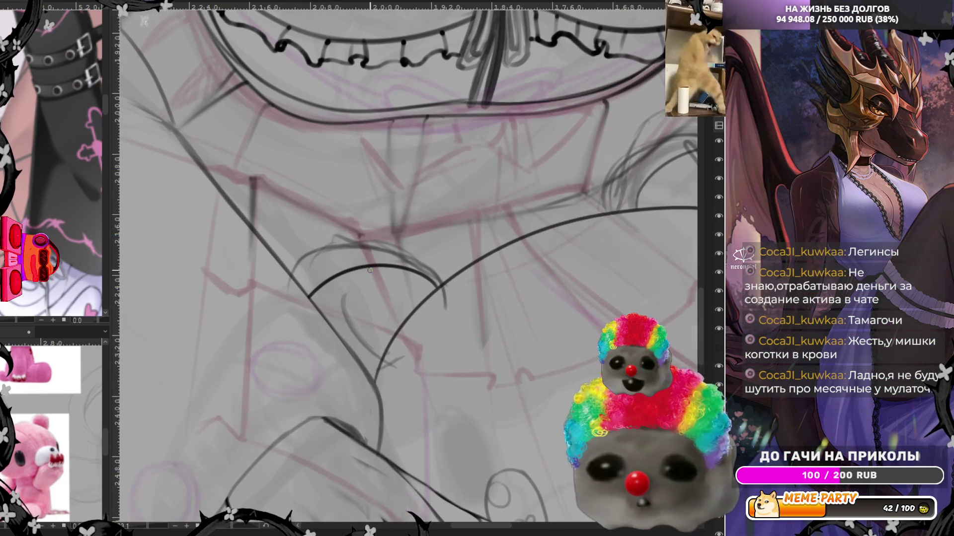
pyautogui.moveTo(346, 244); pyautogui.dragTo(297, 341)
pyautogui.hotkey('ctrl', 'z')
pyautogui.hotkey('ctrl', 'z')
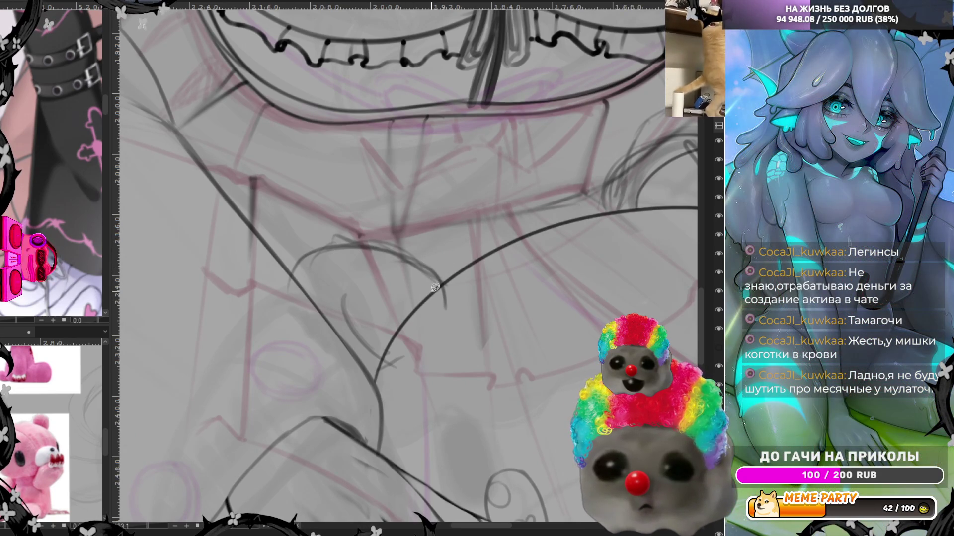
pyautogui.moveTo(446, 525); pyautogui.dragTo(502, 521)
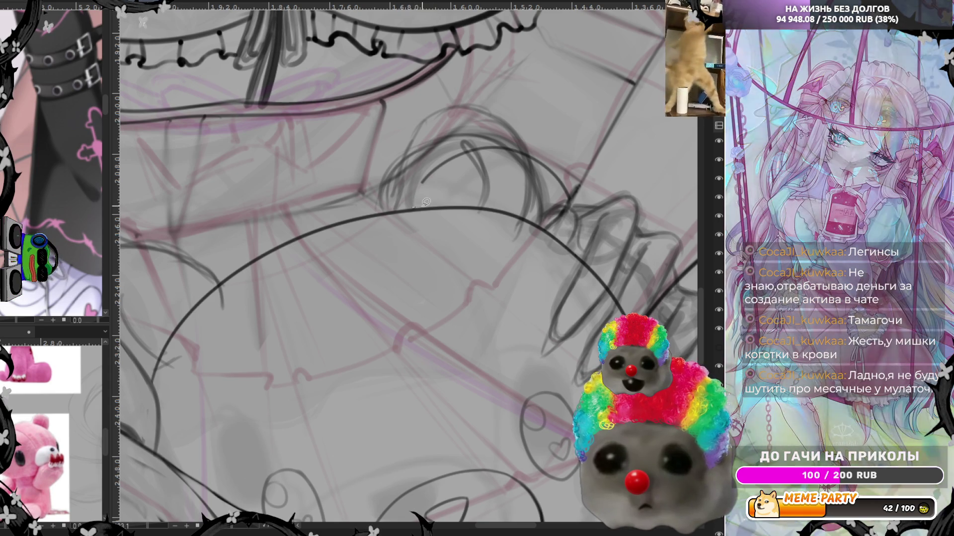
pyautogui.moveTo(409, 195); pyautogui.dragTo(558, 203)
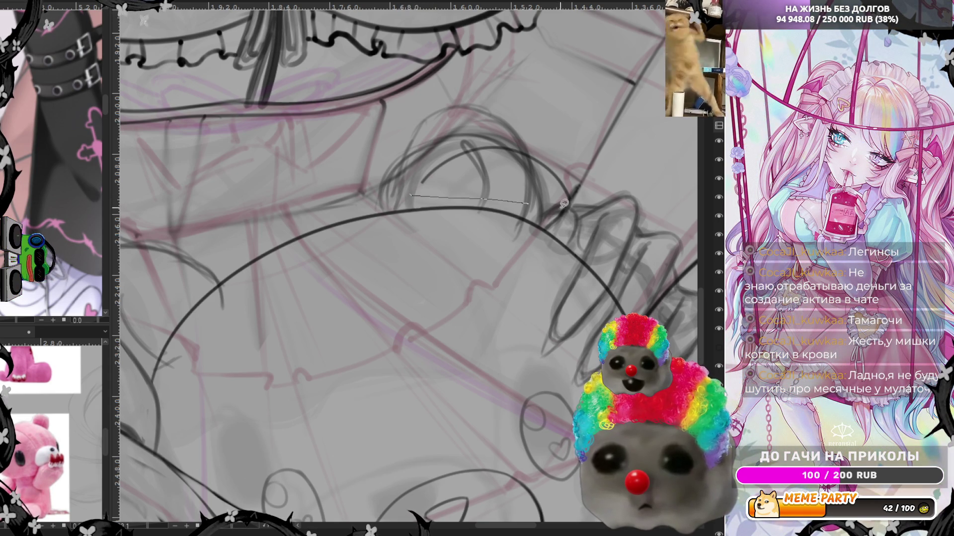
pyautogui.hotkey('ctrl', 'z')
pyautogui.scroll(-1, 425, 184)
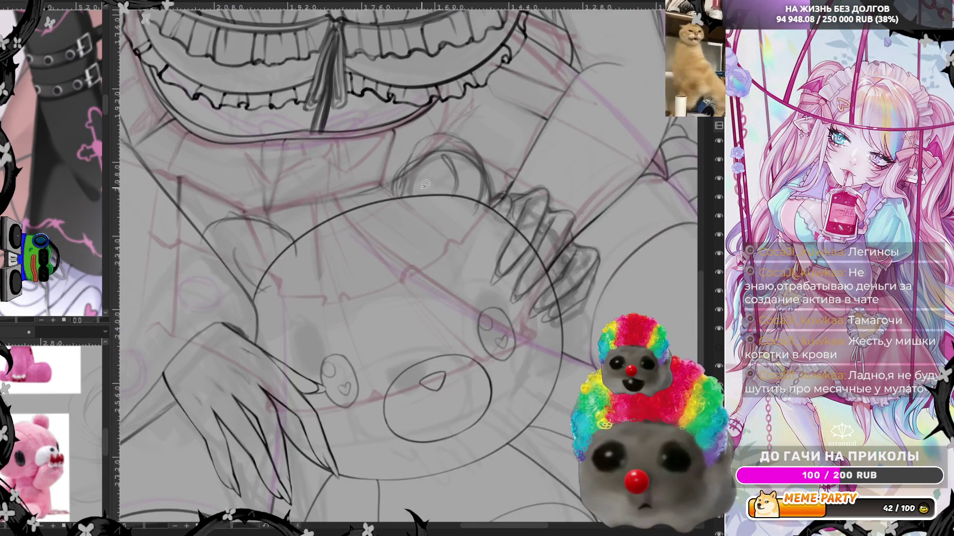
pyautogui.scroll(-2, 425, 185)
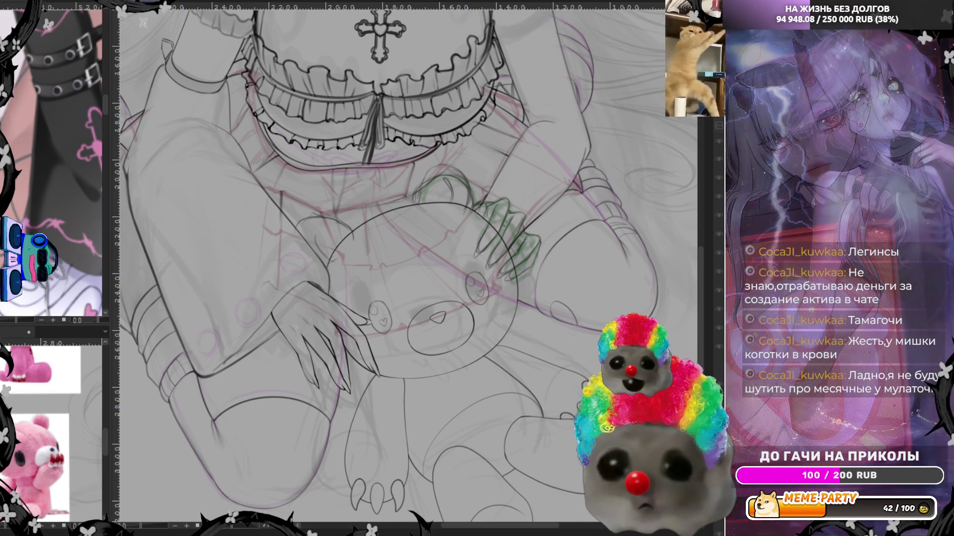
# Toggle the finger sketch layer's visibility to compare, leaving the blue finger sketch shown
pyautogui.click(719, 216)
pyautogui.click(719, 216)
pyautogui.click(719, 216)
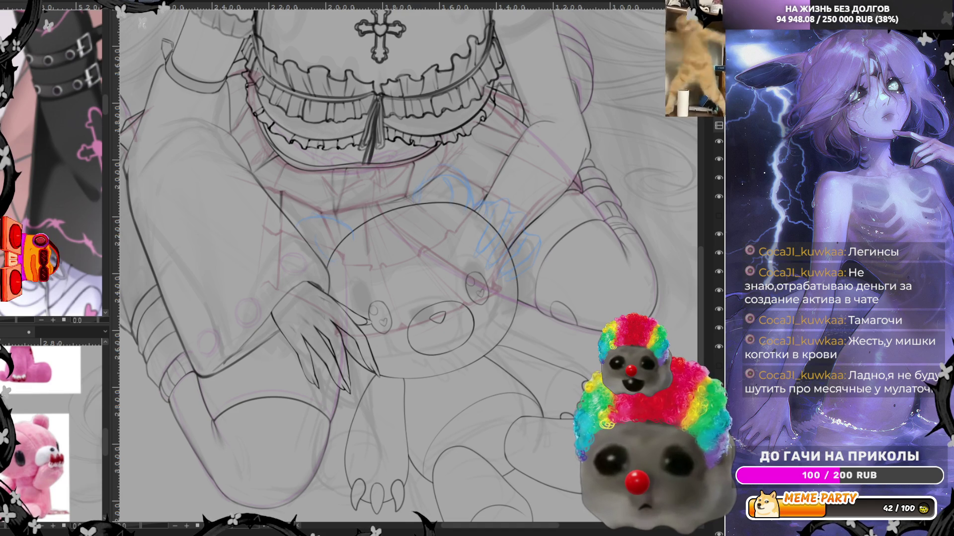
pyautogui.click(719, 216)
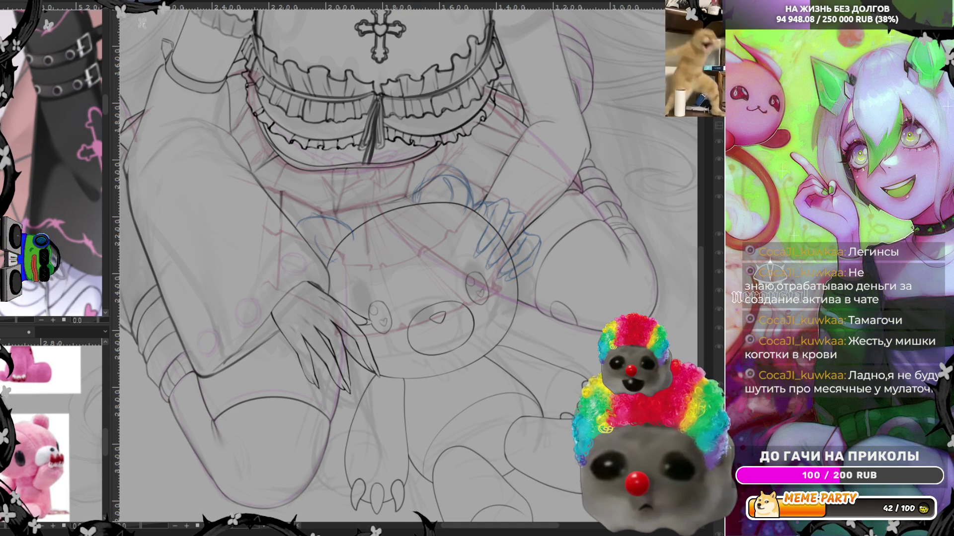
pyautogui.scroll(2, 440, 144)
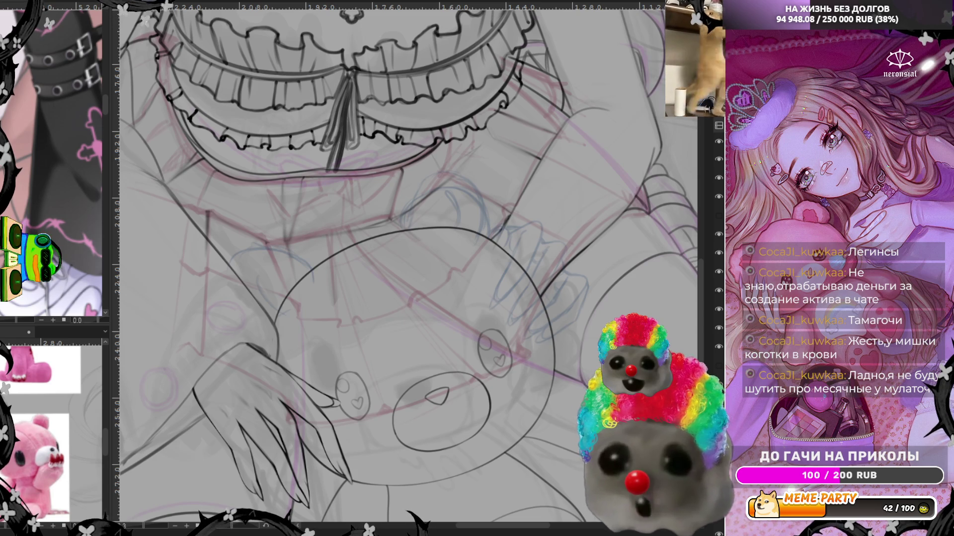
# Rotate the canvas view to a steeper angle for inking the hand
pyautogui.scroll(2, 573, 214)
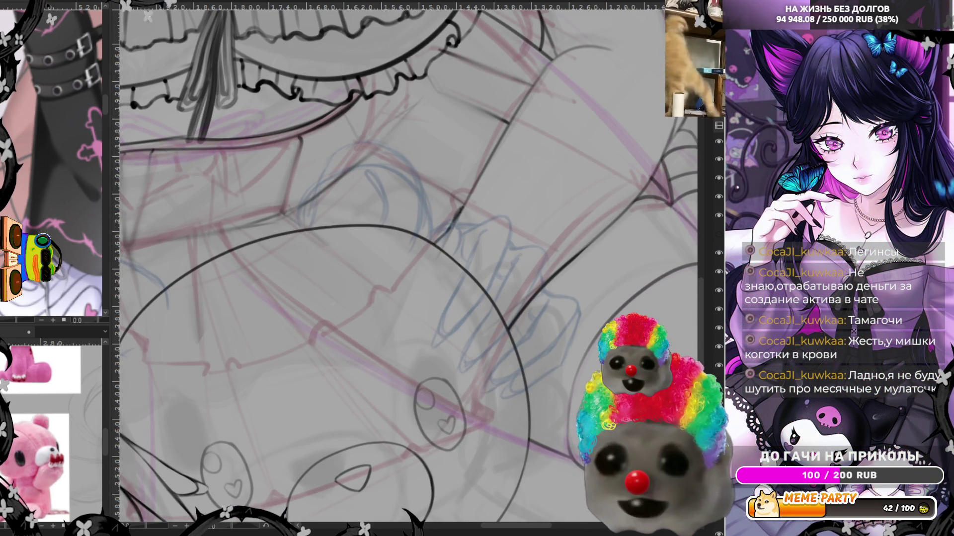
pyautogui.click(226, 530)
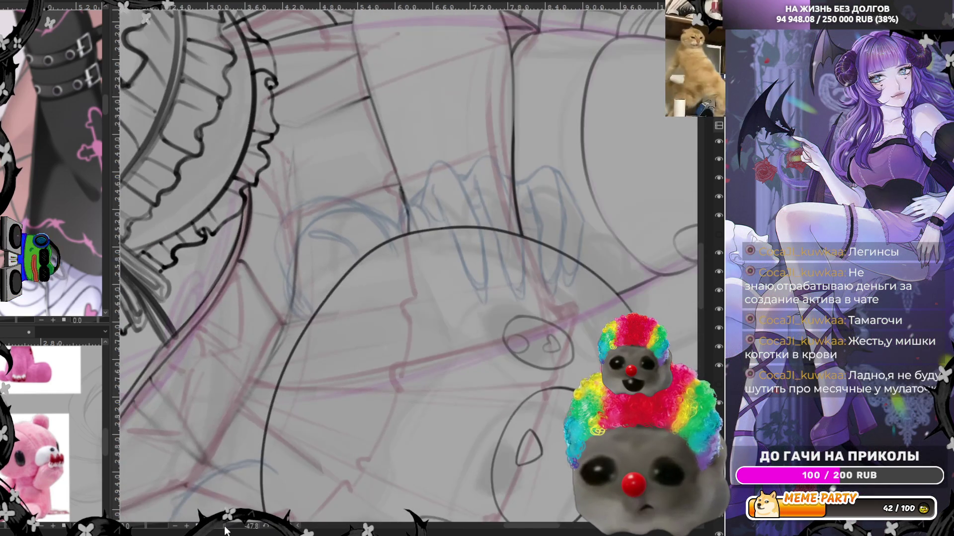
pyautogui.moveTo(226, 530); pyautogui.dragTo(226, 530)
pyautogui.scroll(-3, 401, 148)
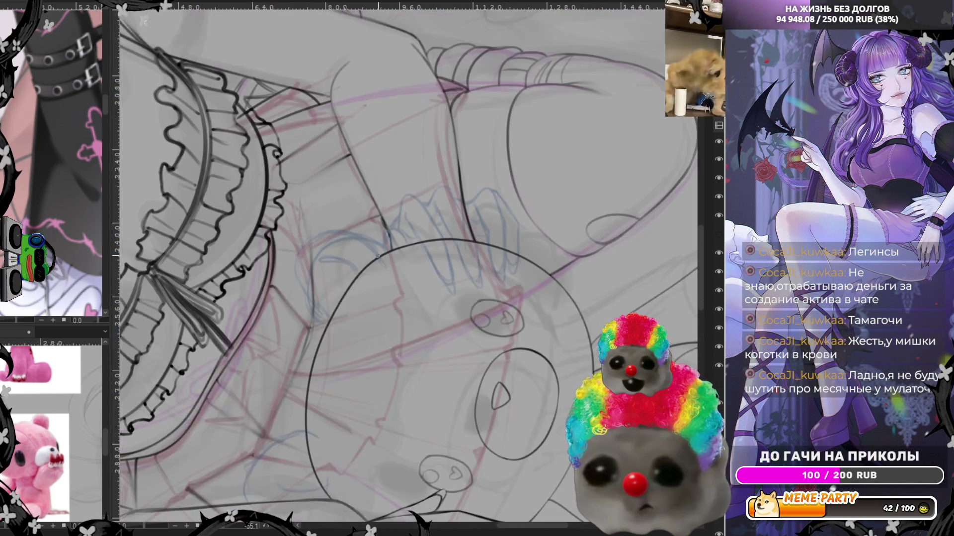
pyautogui.scroll(2, 400, 148)
pyautogui.scroll(2, 364, 242)
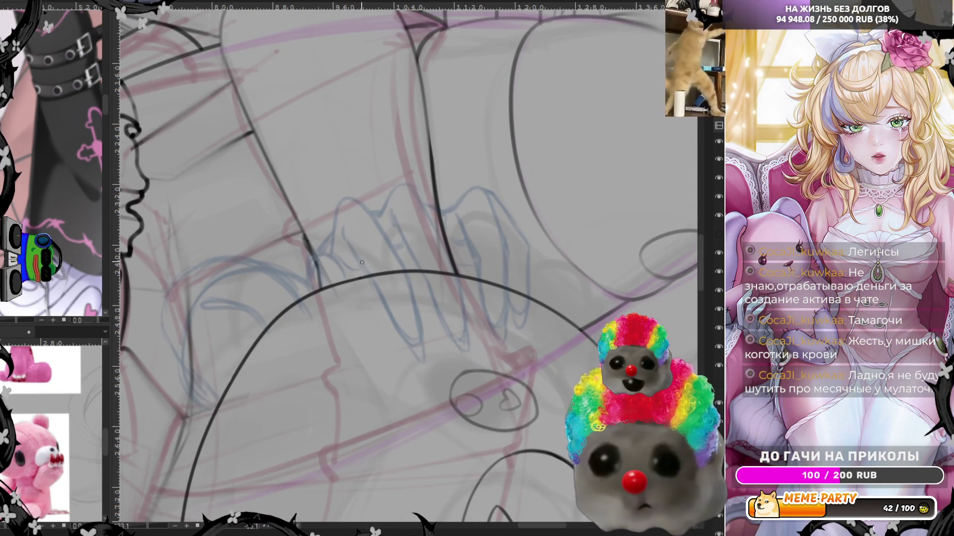
# Ink dark finger outlines over the hand sketch on the bear's head, then mirror to check
pyautogui.moveTo(343, 228); pyautogui.dragTo(399, 321)
pyautogui.moveTo(376, 281); pyautogui.dragTo(407, 338)
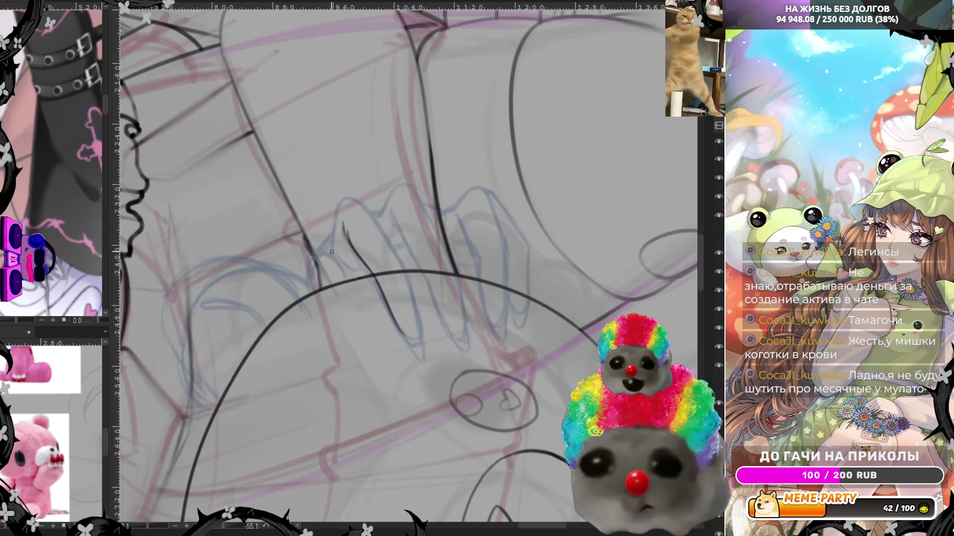
pyautogui.moveTo(332, 254); pyautogui.dragTo(336, 234)
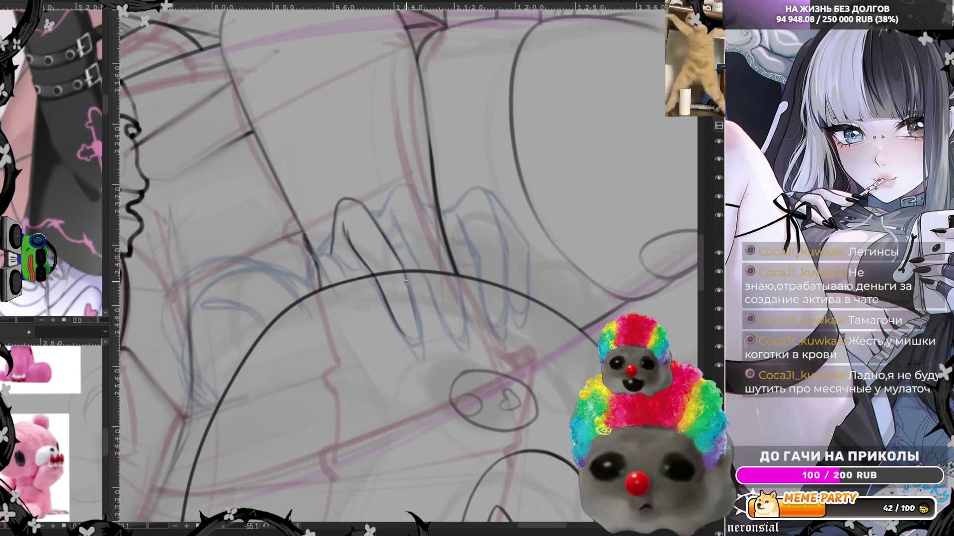
pyautogui.moveTo(402, 267); pyautogui.dragTo(418, 330)
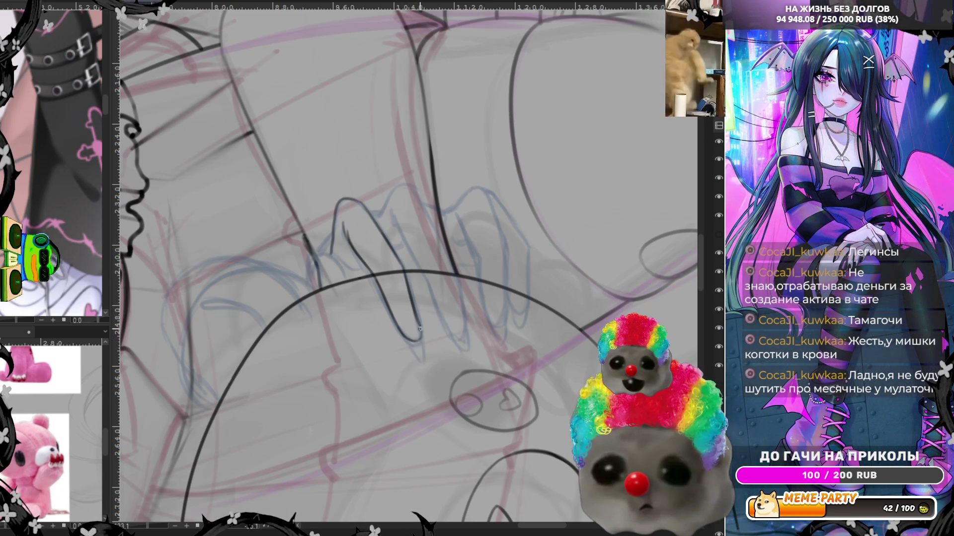
pyautogui.moveTo(420, 329); pyautogui.dragTo(407, 289)
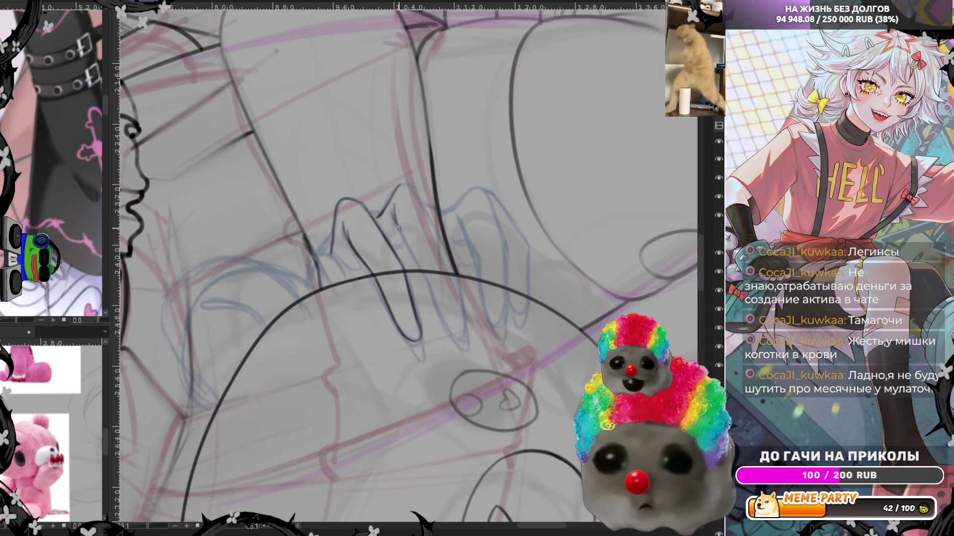
pyautogui.moveTo(400, 230); pyautogui.dragTo(442, 323)
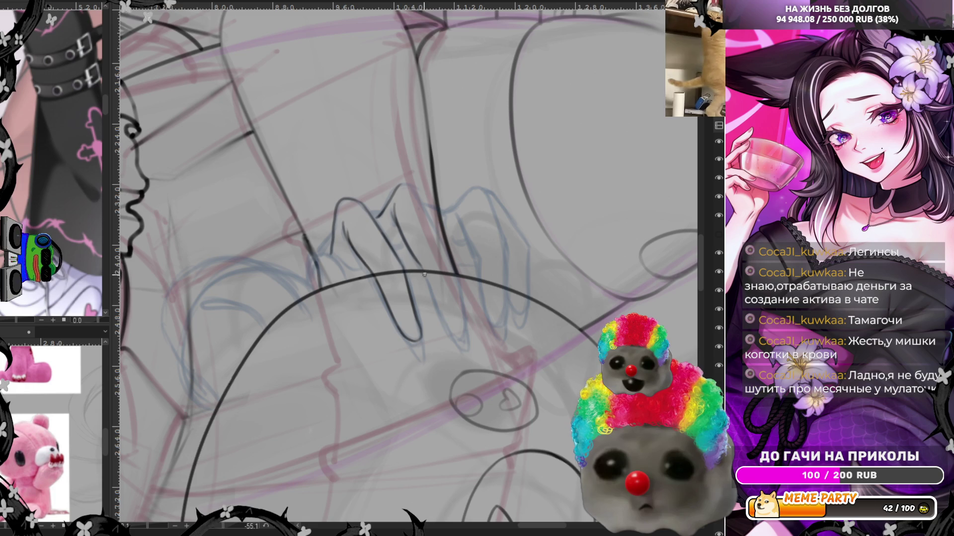
pyautogui.moveTo(438, 314); pyautogui.dragTo(455, 331)
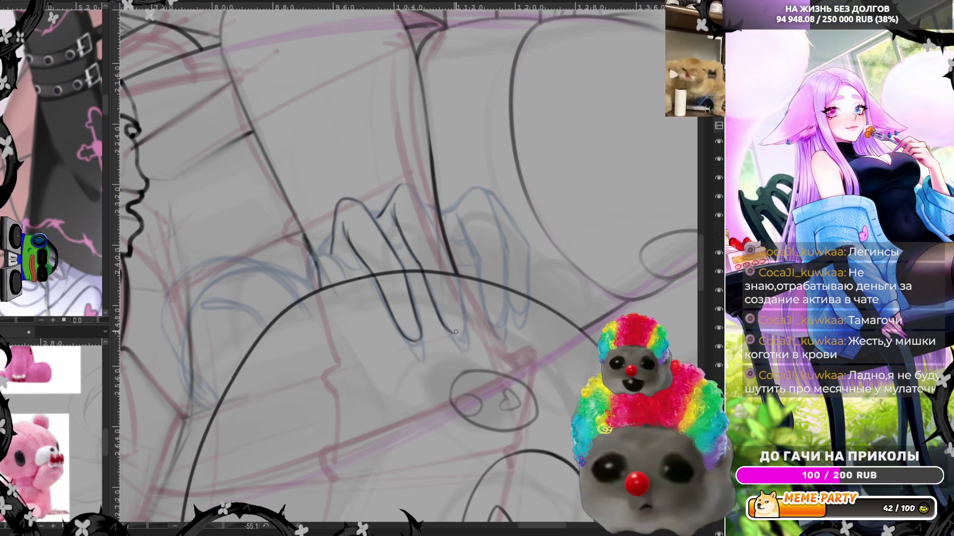
pyautogui.press('m')
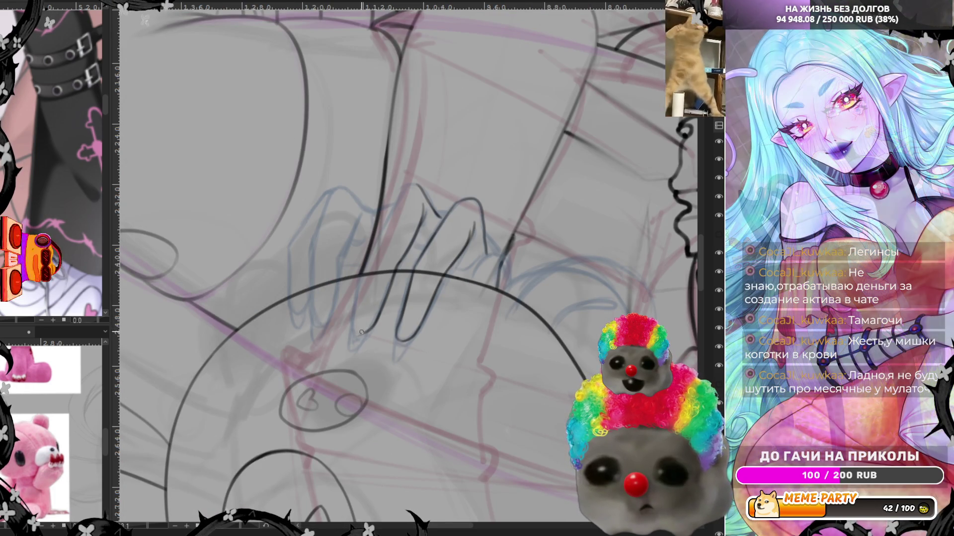
# Extend and darken the first finger lines, joining the vertical line to the finger curve
pyautogui.moveTo(355, 324); pyautogui.dragTo(368, 272)
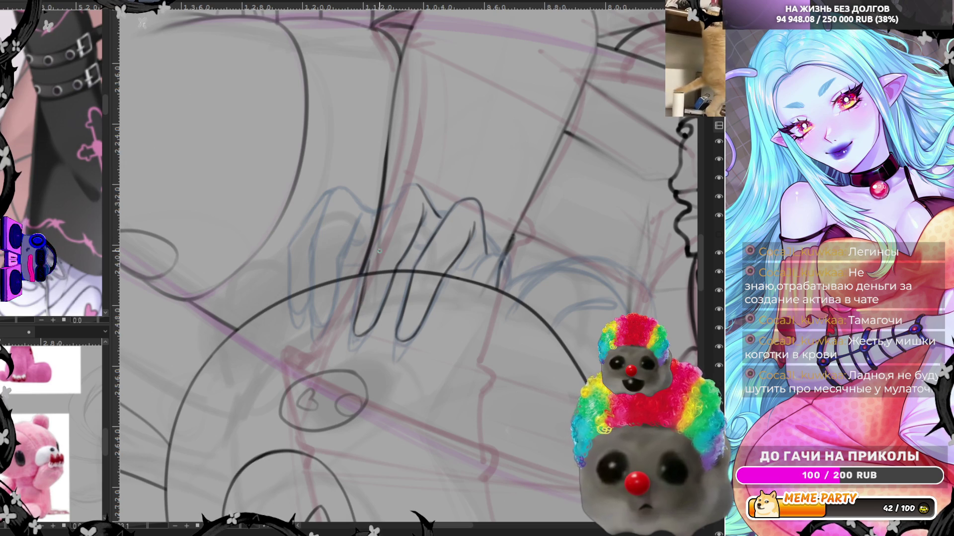
pyautogui.moveTo(353, 321); pyautogui.dragTo(404, 202)
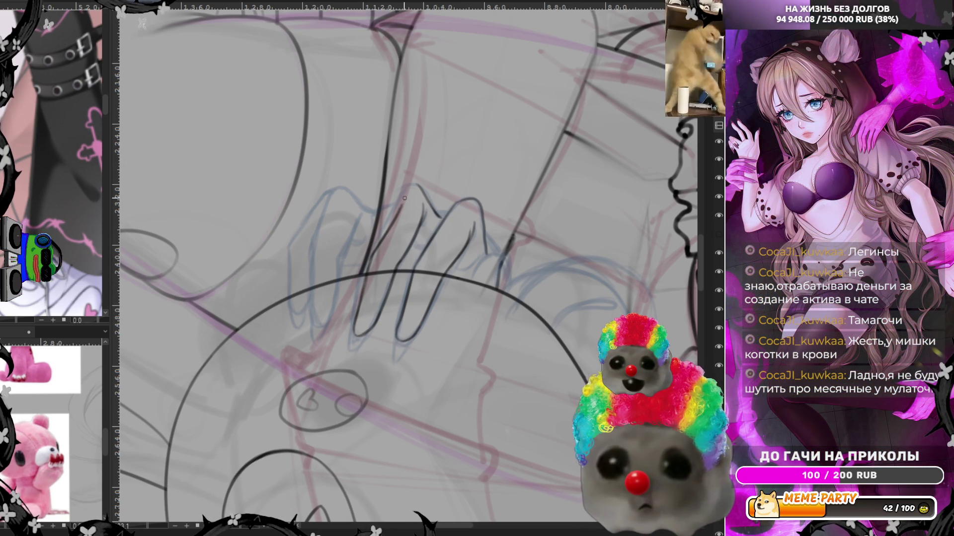
pyautogui.moveTo(370, 259); pyautogui.dragTo(383, 231)
pyautogui.moveTo(367, 267)
pyautogui.mouseDown()
pyautogui.moveTo(395, 210)
pyautogui.moveTo(421, 188)
pyautogui.mouseUp()
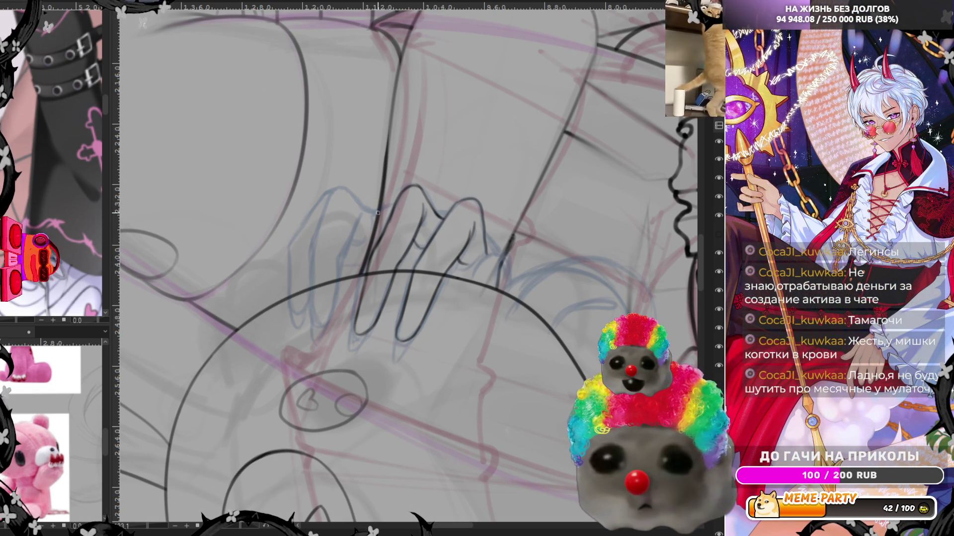
pyautogui.moveTo(396, 201); pyautogui.dragTo(371, 196)
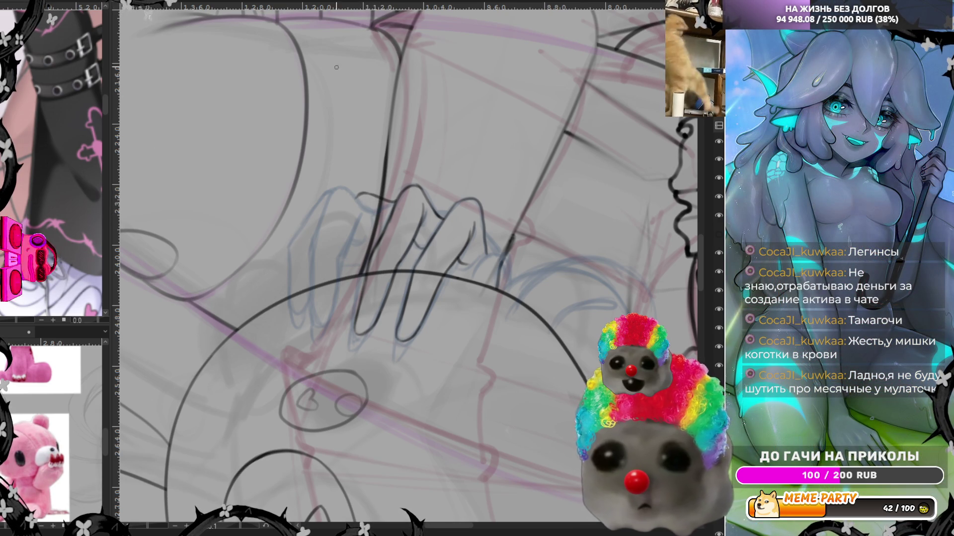
pyautogui.press('m')
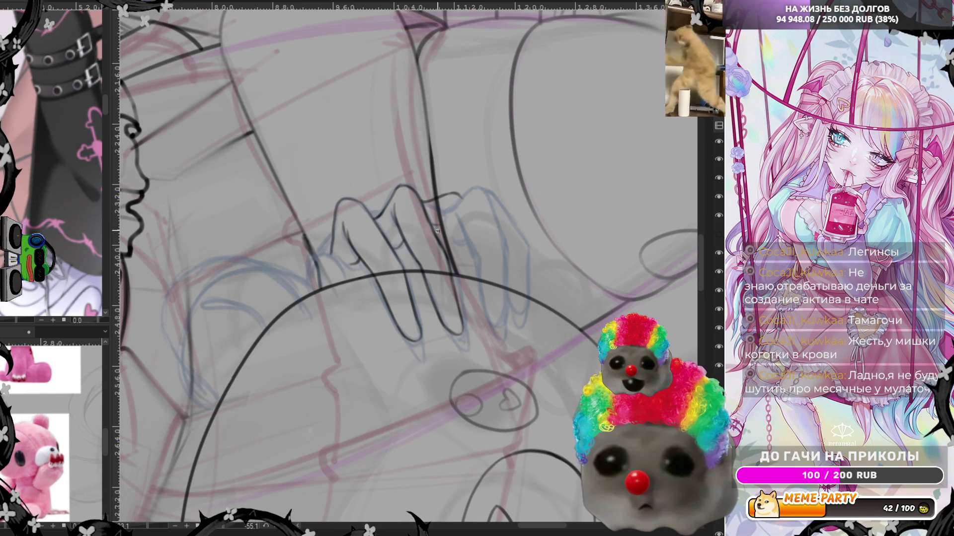
# Trace the remaining fingers, undoing a stray stroke tip and erasing part of a line
pyautogui.moveTo(444, 216); pyautogui.dragTo(470, 276)
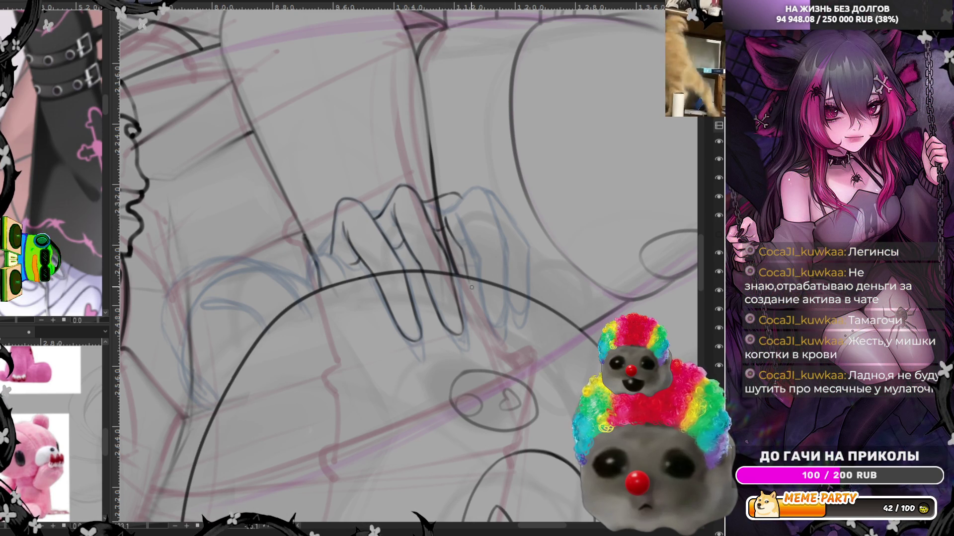
pyautogui.moveTo(459, 195); pyautogui.dragTo(474, 220)
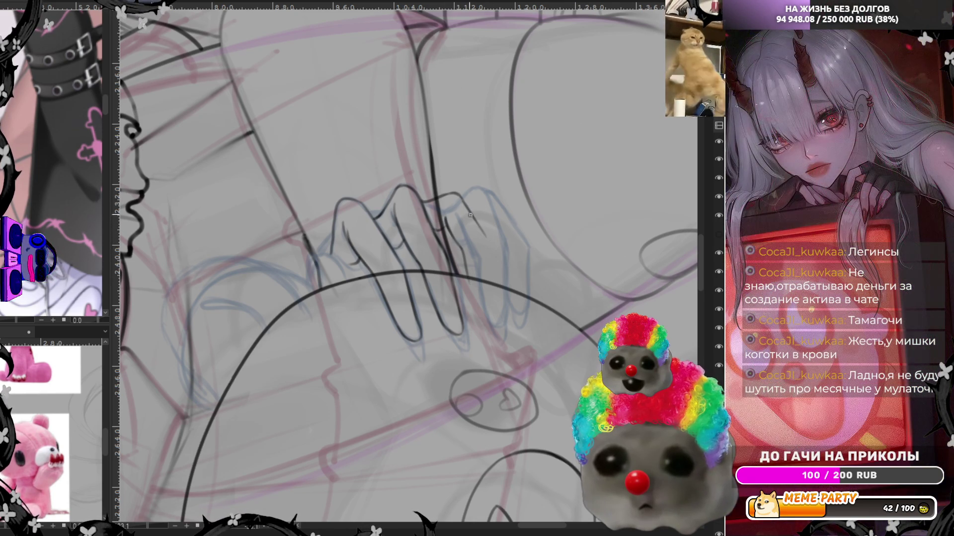
pyautogui.hotkey('ctrl', 'z')
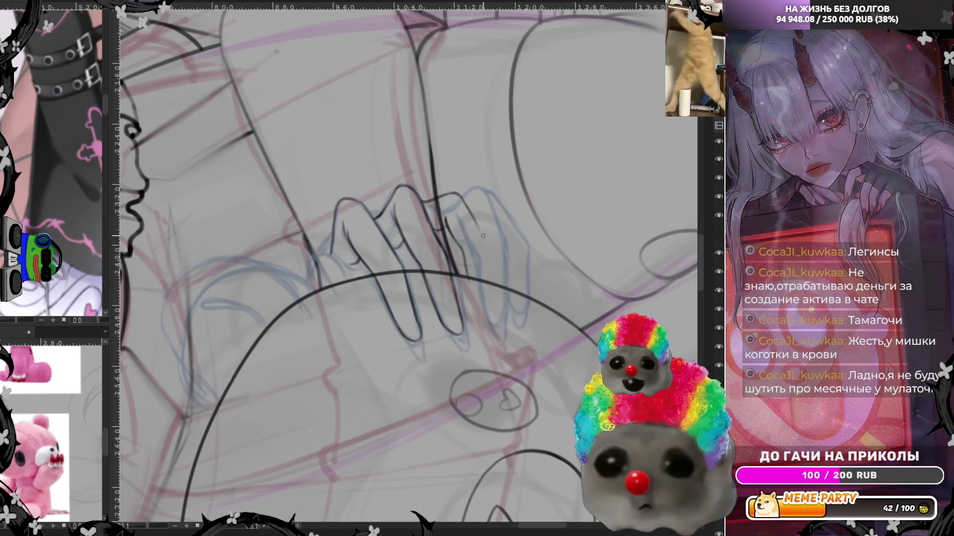
pyautogui.moveTo(482, 240)
pyautogui.mouseDown()
pyautogui.moveTo(476, 310)
pyautogui.moveTo(487, 309)
pyautogui.mouseUp()
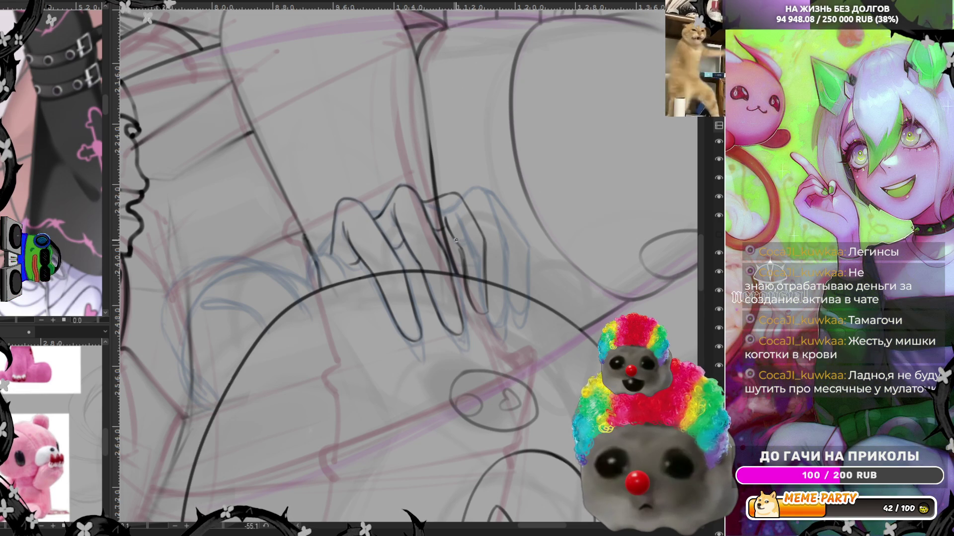
pyautogui.moveTo(462, 259)
pyautogui.mouseDown()
pyautogui.moveTo(467, 297)
pyautogui.moveTo(485, 314)
pyautogui.mouseUp()
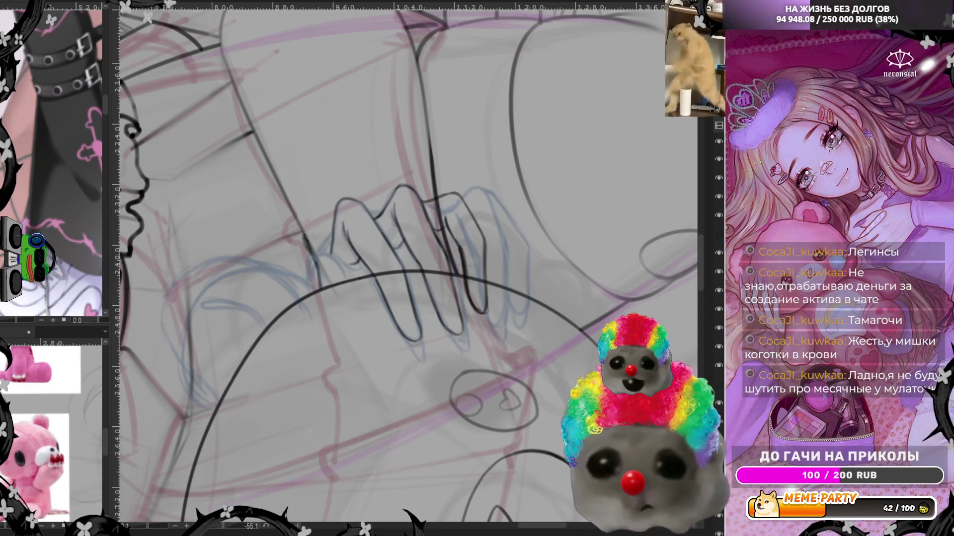
pyautogui.moveTo(463, 245)
pyautogui.mouseDown()
pyautogui.moveTo(470, 289)
pyautogui.moveTo(482, 246)
pyautogui.mouseUp()
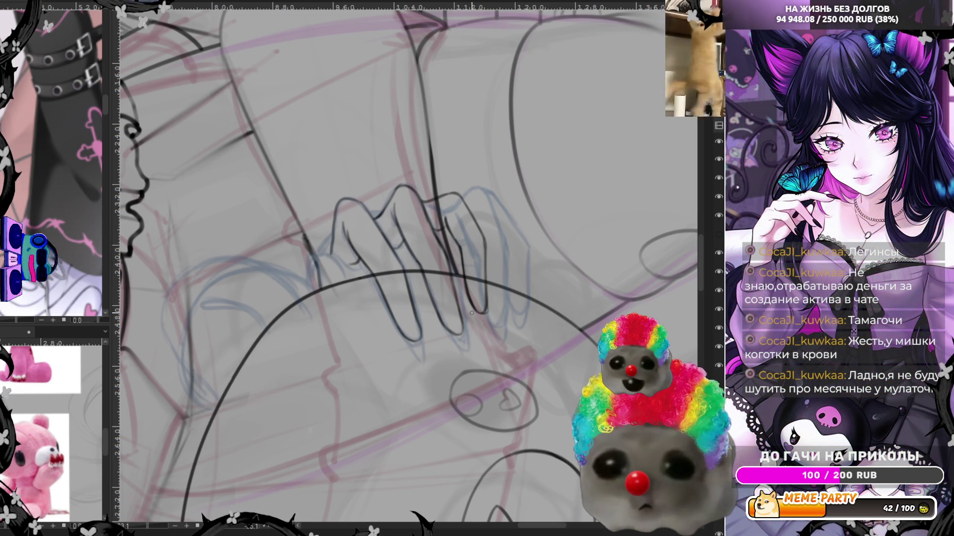
pyautogui.moveTo(487, 298); pyautogui.dragTo(484, 317)
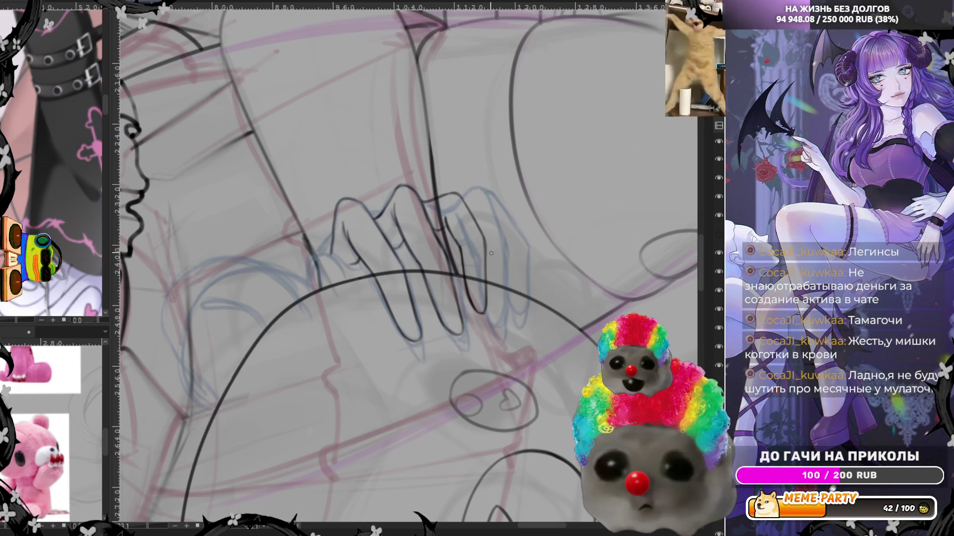
pyautogui.press('m')
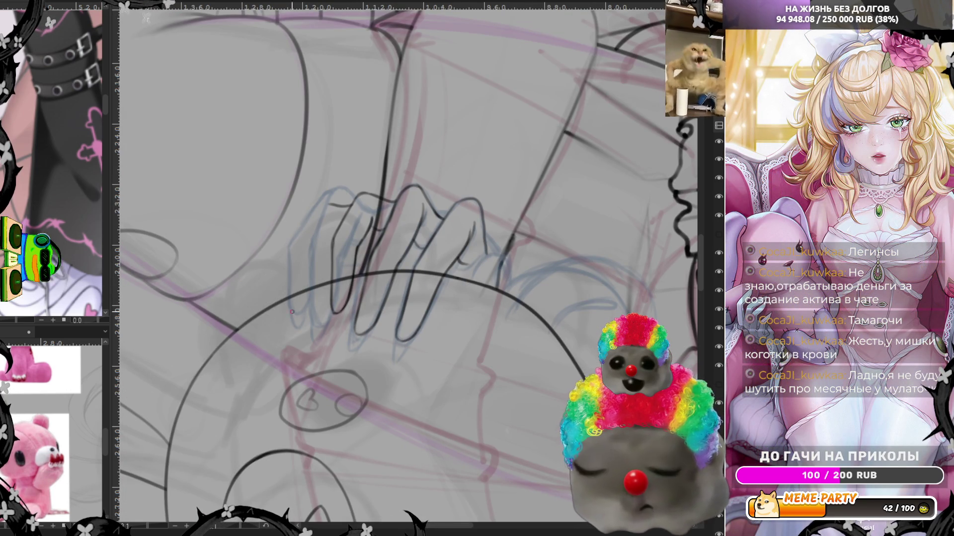
pyautogui.press('m')
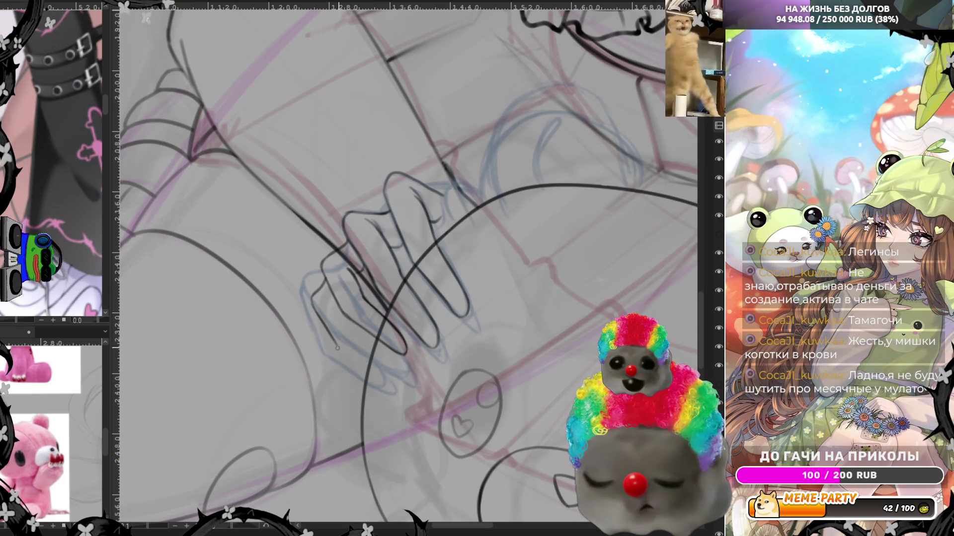
# Discard trial strokes near the fingers, keep one short line, and zoom out to the torso
pyautogui.moveTo(343, 351); pyautogui.dragTo(379, 372)
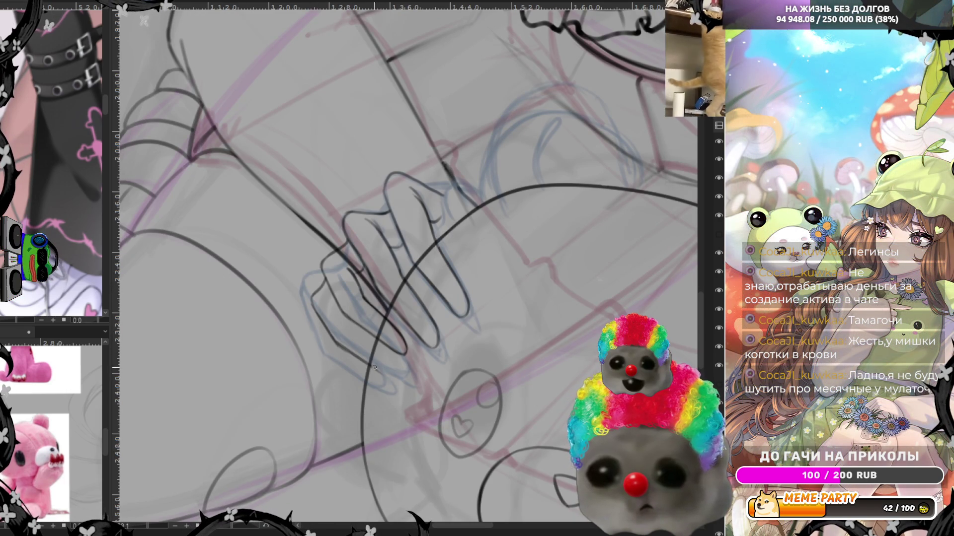
pyautogui.moveTo(337, 343)
pyautogui.mouseDown()
pyautogui.moveTo(385, 374)
pyautogui.moveTo(354, 329)
pyautogui.mouseUp()
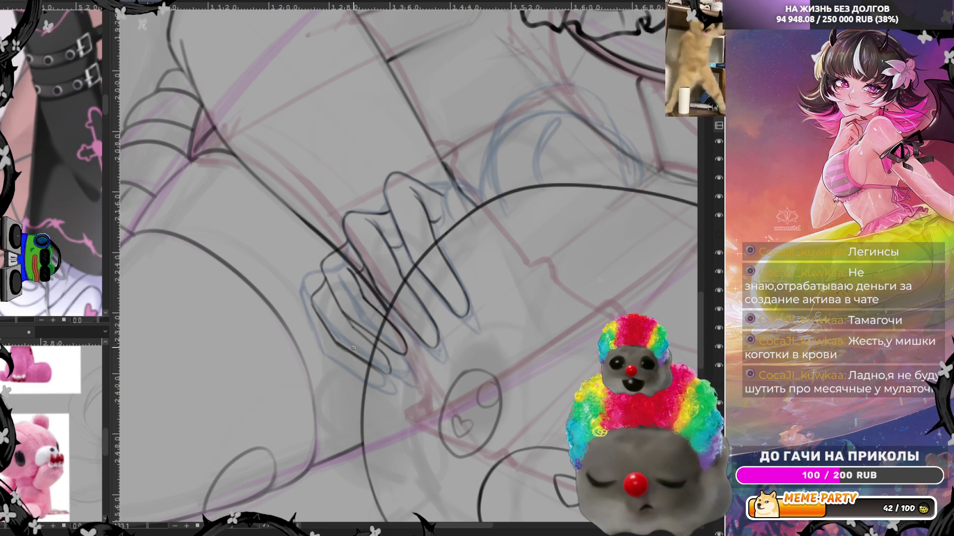
pyautogui.hotkey('ctrl', 'z')
pyautogui.hotkey('ctrl', 'z')
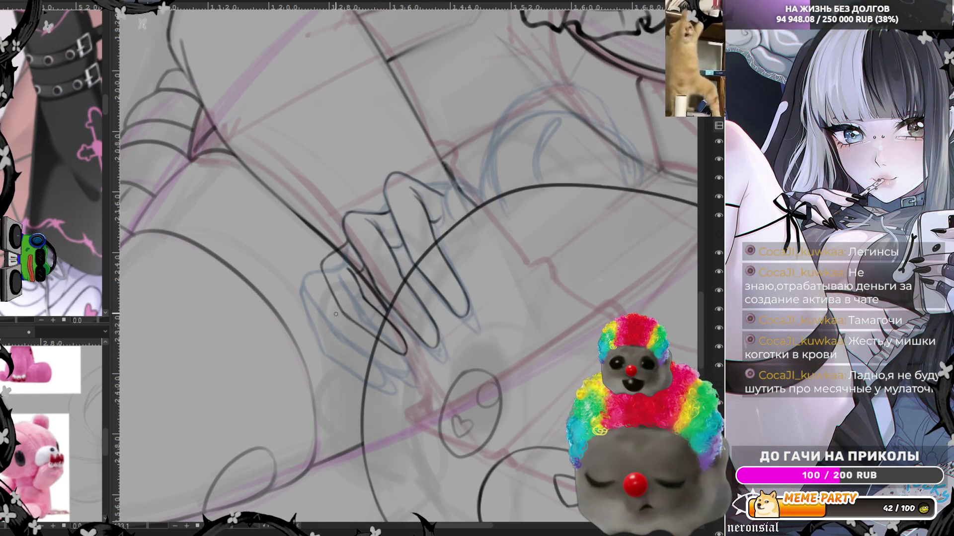
pyautogui.moveTo(338, 301); pyautogui.dragTo(314, 314)
pyautogui.hotkey('ctrl', 'z')
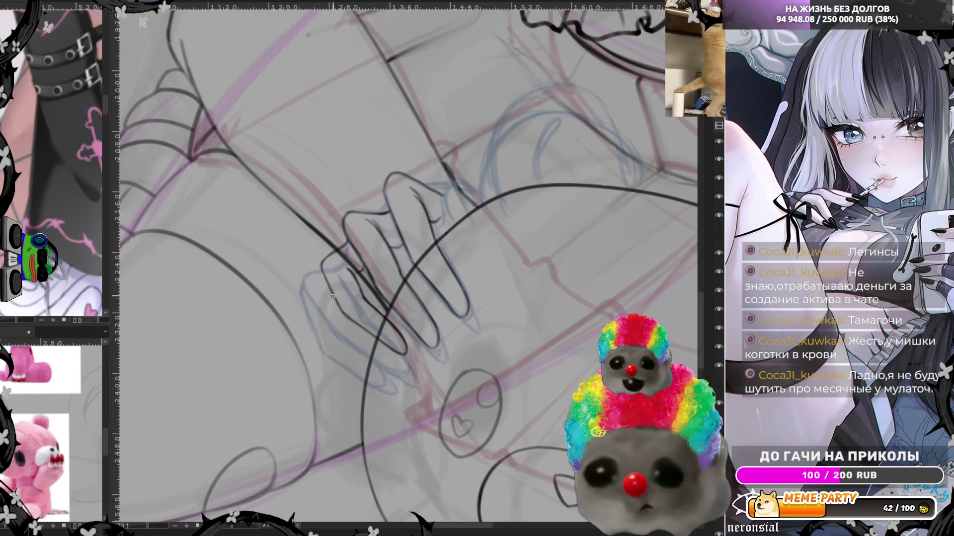
pyautogui.moveTo(322, 311)
pyautogui.mouseDown()
pyautogui.moveTo(358, 354)
pyautogui.moveTo(395, 369)
pyautogui.moveTo(361, 351)
pyautogui.moveTo(381, 368)
pyautogui.moveTo(386, 353)
pyautogui.mouseUp()
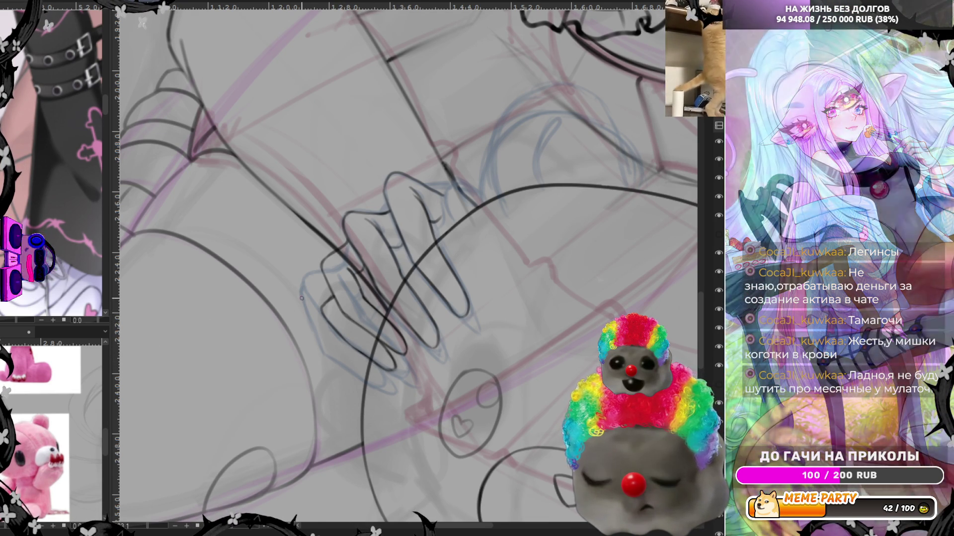
pyautogui.scroll(-3, 301, 298)
pyautogui.scroll(-2, 302, 299)
pyautogui.scroll(1, 363, 245)
pyautogui.scroll(1, 397, 306)
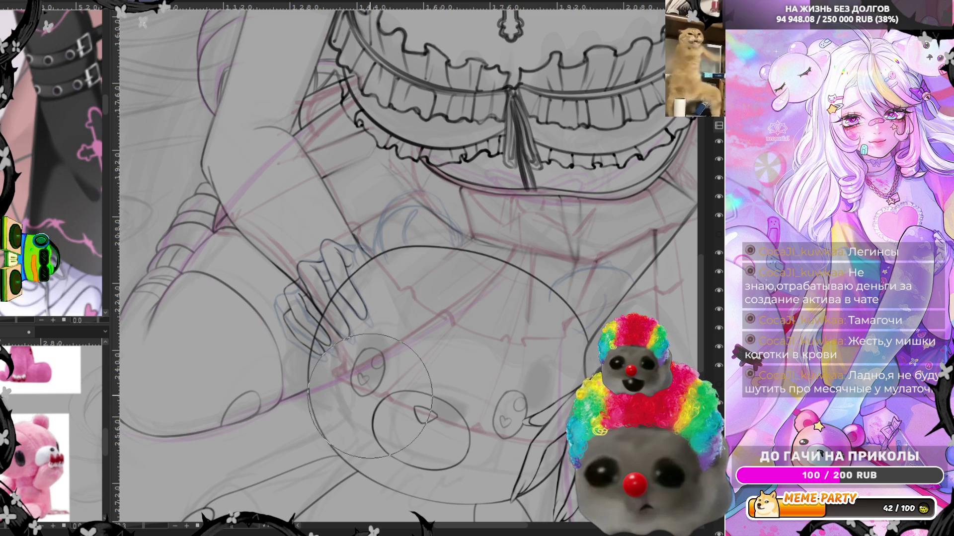
# With a smaller brush, ink a finger line and a curved cap on the top fingertip
pyautogui.press('e')
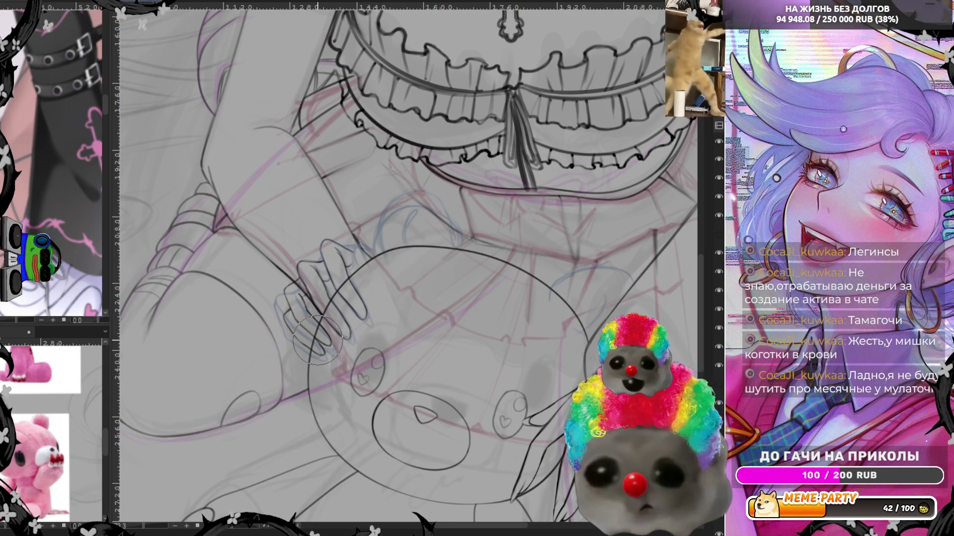
pyautogui.scroll(3, 318, 341)
pyautogui.scroll(2, 318, 341)
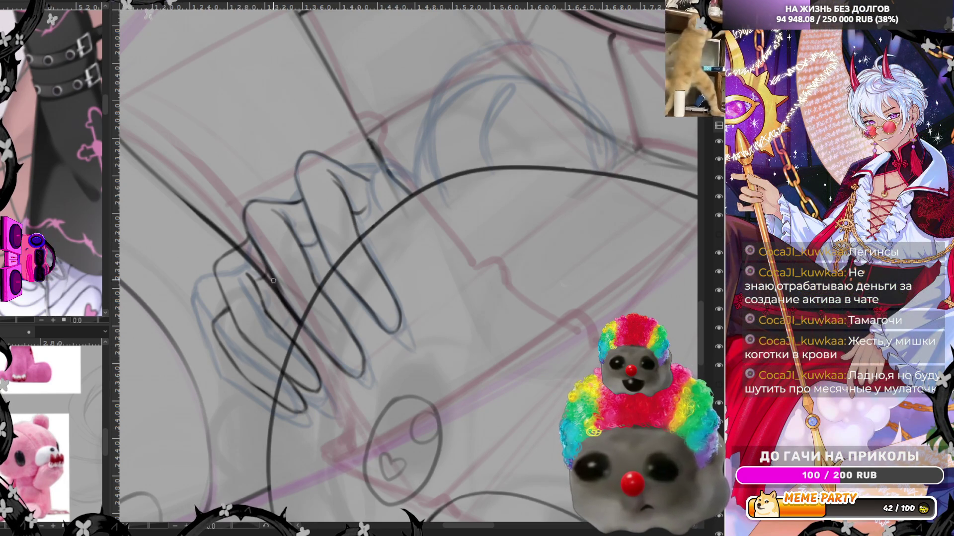
pyautogui.moveTo(302, 325)
pyautogui.mouseDown()
pyautogui.moveTo(348, 375)
pyautogui.moveTo(363, 370)
pyautogui.moveTo(292, 236)
pyautogui.mouseUp()
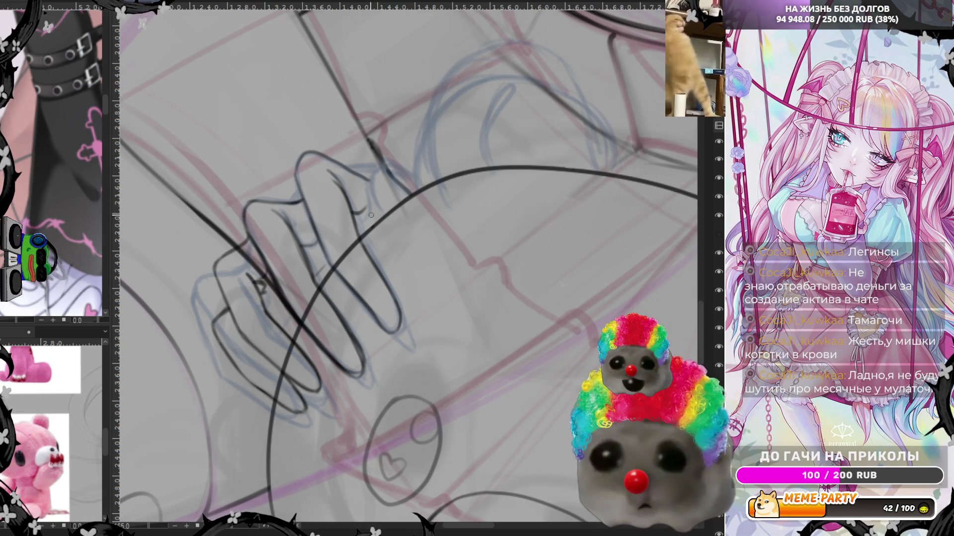
pyautogui.moveTo(382, 211)
pyautogui.mouseDown()
pyautogui.moveTo(388, 166)
pyautogui.moveTo(379, 153)
pyautogui.moveTo(409, 171)
pyautogui.mouseUp()
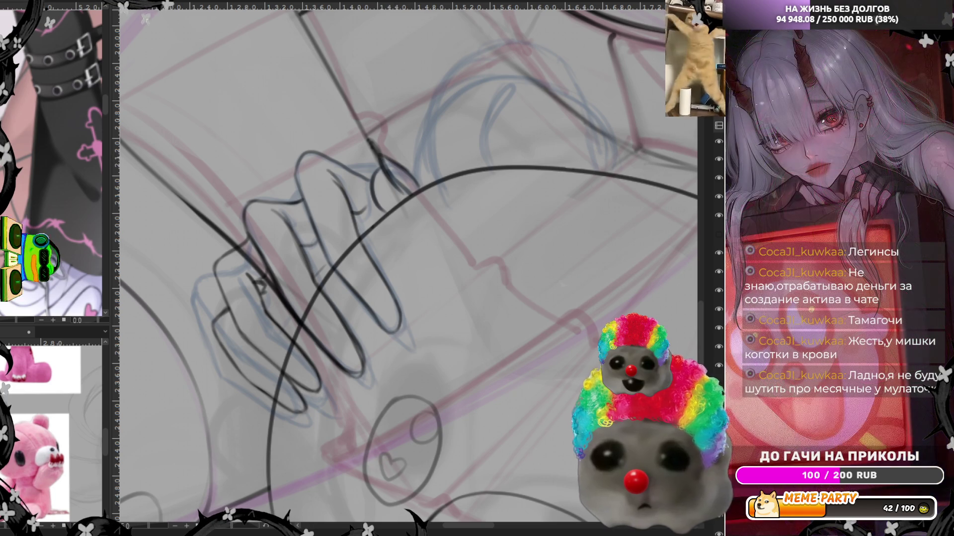
pyautogui.press('m')
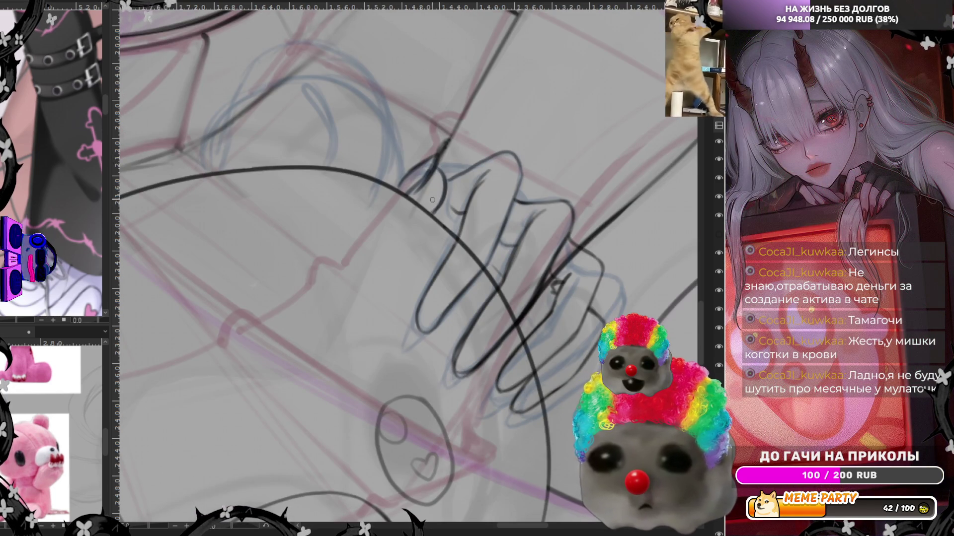
# Redraw the hand's outer edge, knuckle and finger lines after undoing the rough outline strokes
pyautogui.scroll(-3, 408, 150)
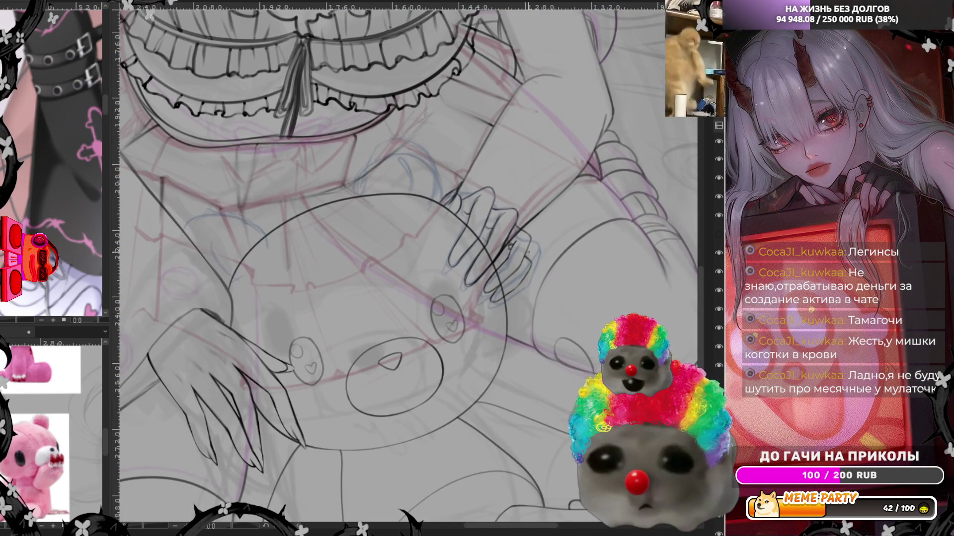
pyautogui.scroll(3, 492, 175)
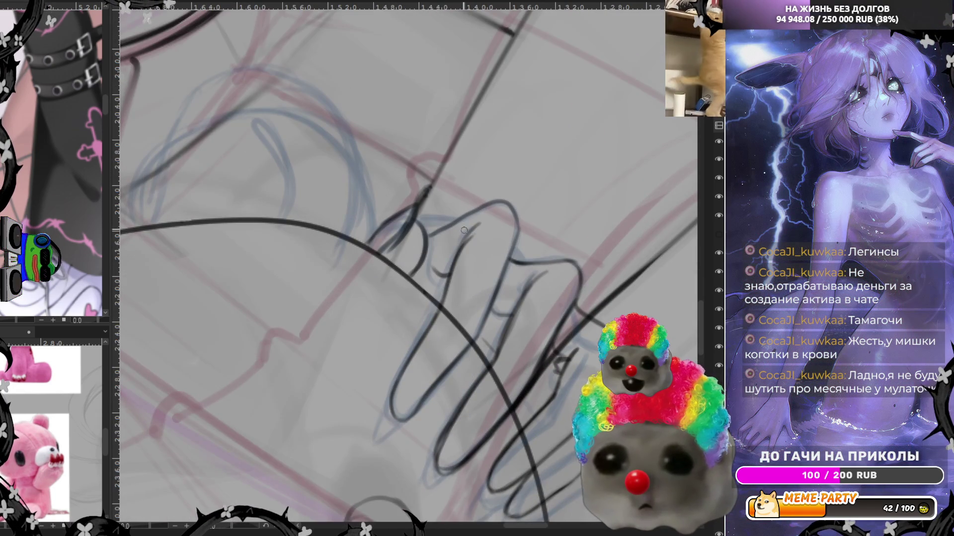
pyautogui.moveTo(415, 220); pyautogui.dragTo(420, 266)
pyautogui.moveTo(416, 219); pyautogui.dragTo(421, 264)
pyautogui.moveTo(418, 228); pyautogui.dragTo(406, 274)
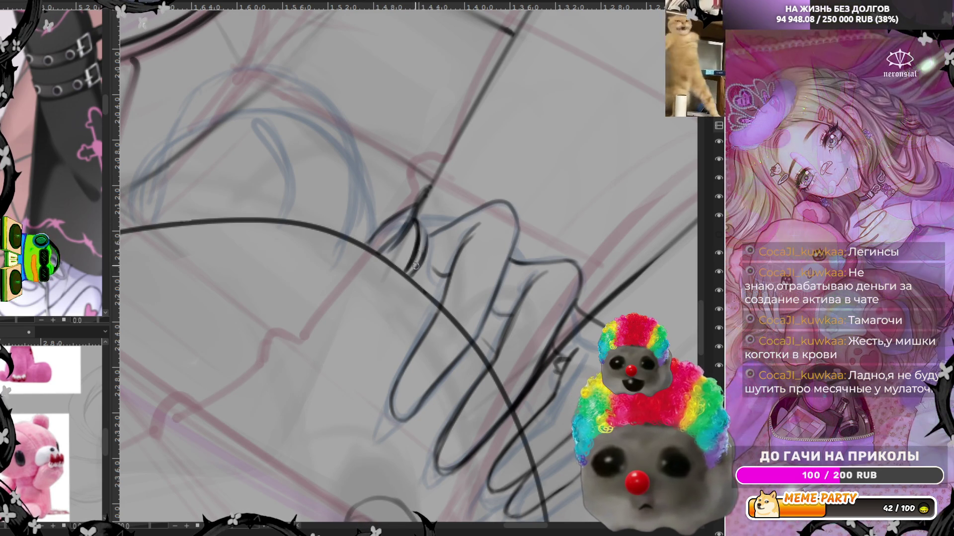
pyautogui.hotkey('ctrl', 'z')
pyautogui.hotkey('ctrl', 'z')
pyautogui.hotkey('ctrl', 'z')
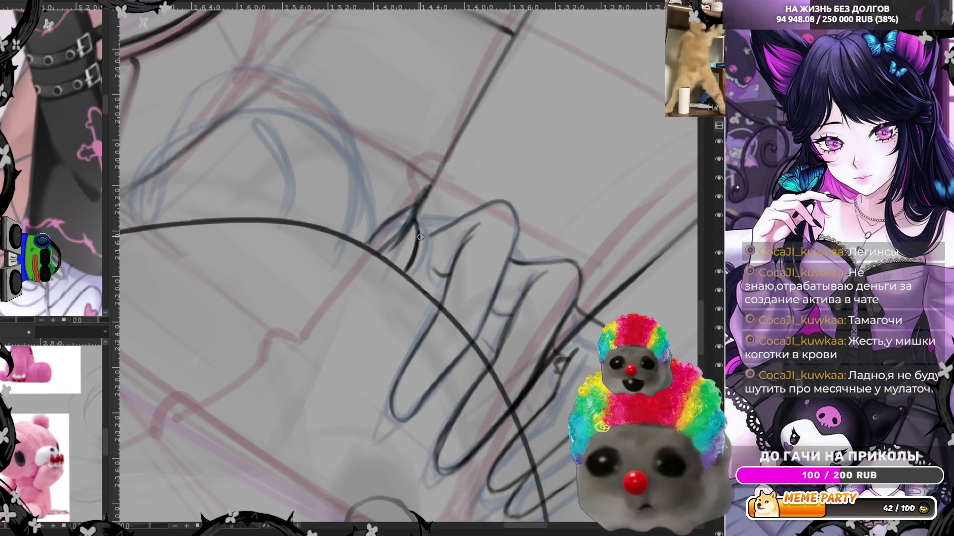
pyautogui.moveTo(420, 241); pyautogui.dragTo(448, 226)
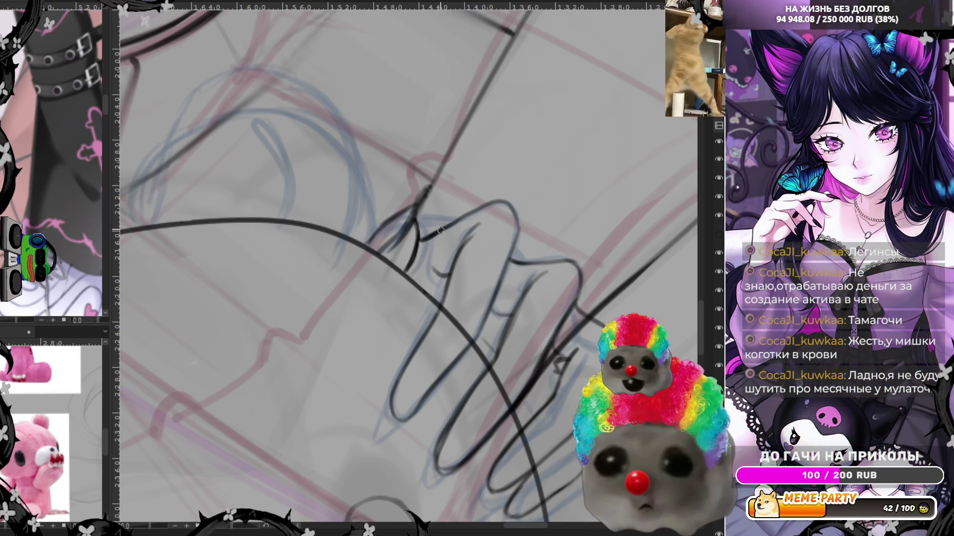
pyautogui.moveTo(401, 388); pyautogui.dragTo(382, 439)
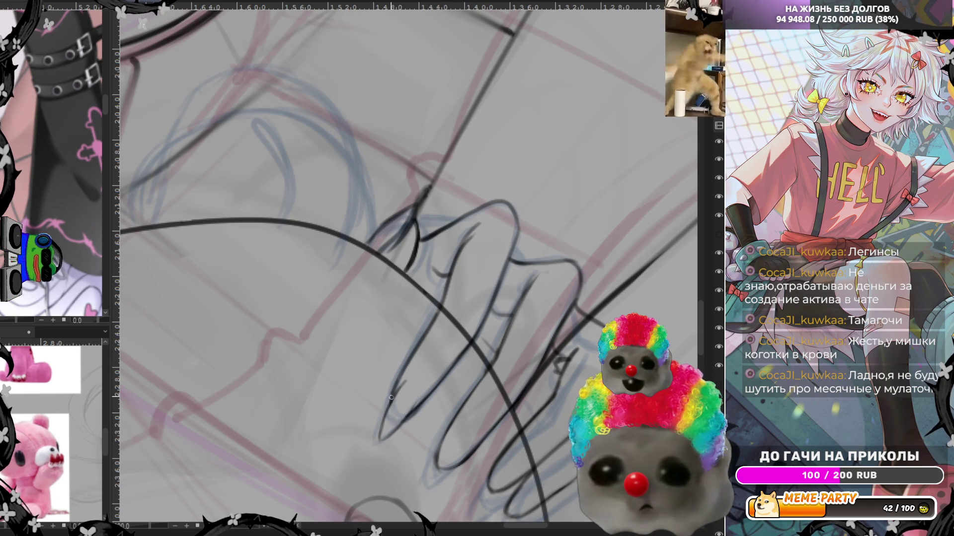
pyautogui.moveTo(431, 330); pyautogui.dragTo(468, 240)
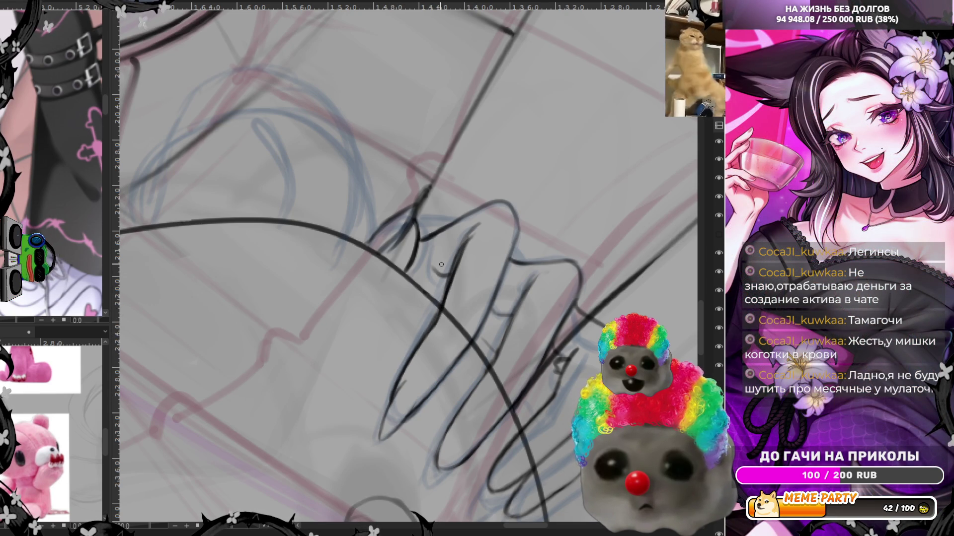
# Zoom out to review the figure, then start a free transform on the hand gripping the bear
pyautogui.scroll(-3, 441, 264)
pyautogui.scroll(-2, 441, 264)
pyautogui.scroll(-2, 471, 288)
pyautogui.scroll(-1, 491, 305)
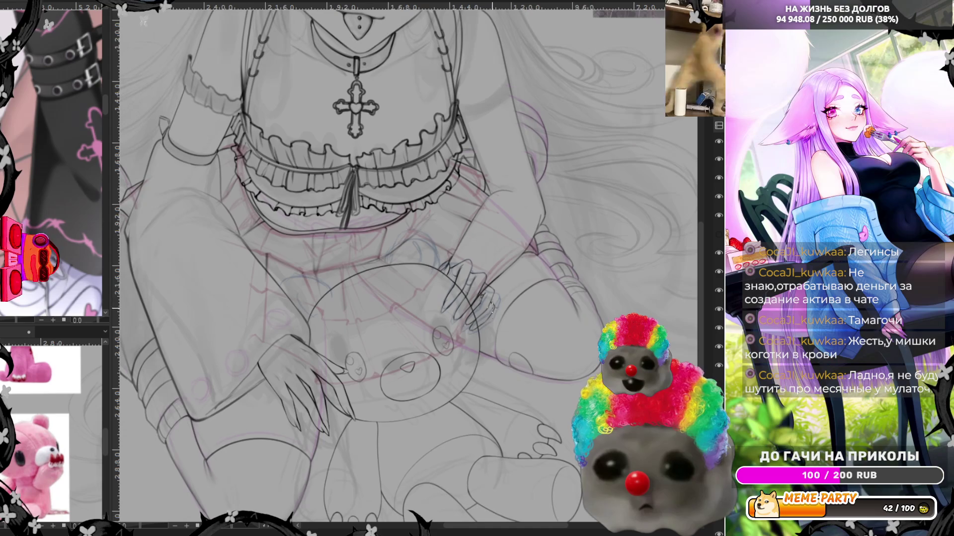
pyautogui.scroll(-5, 507, 337)
pyautogui.scroll(2, 348, 398)
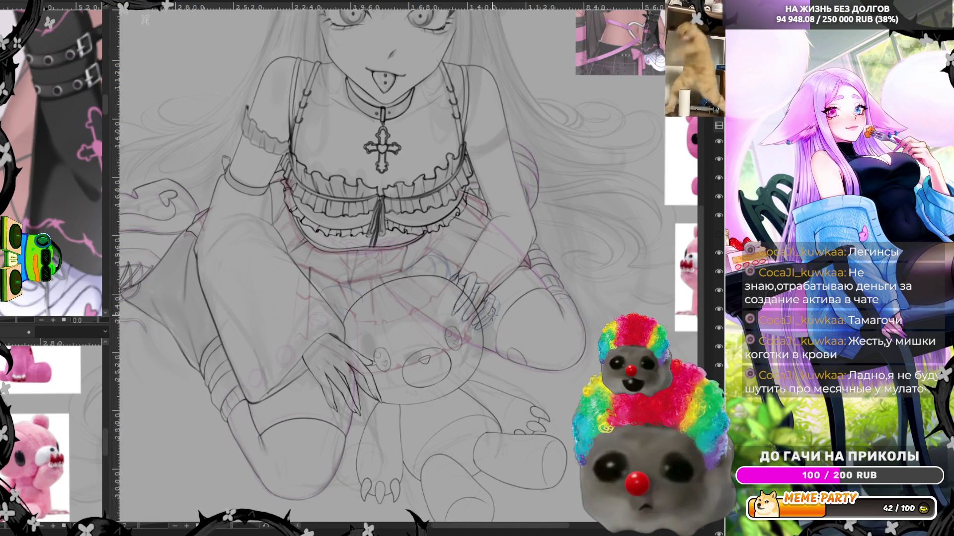
pyautogui.scroll(3, 235, 465)
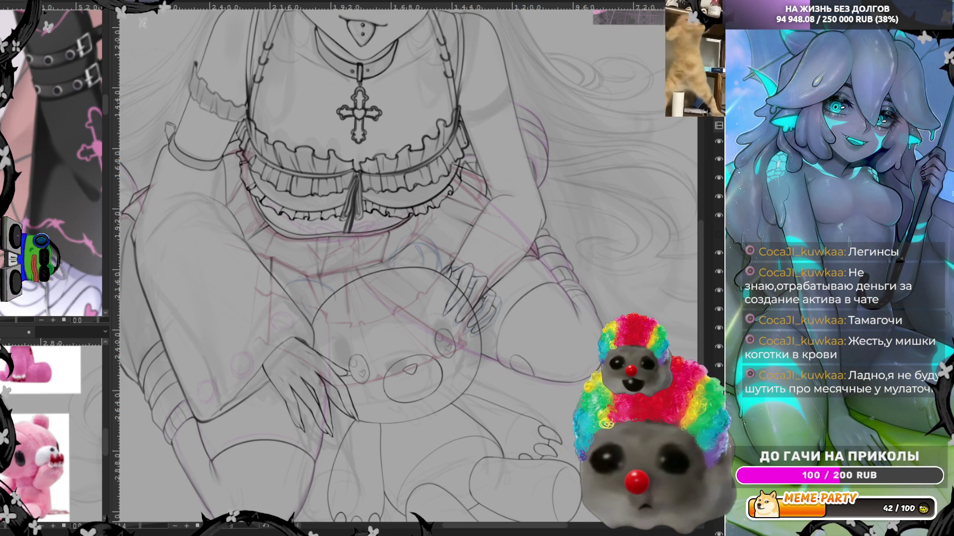
pyautogui.scroll(-5, 484, 266)
pyautogui.scroll(5, 484, 267)
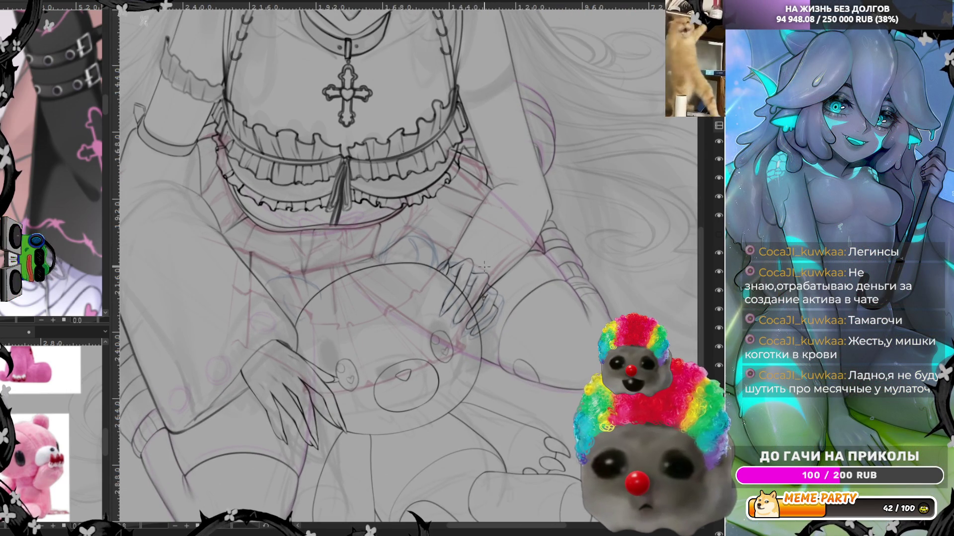
pyautogui.scroll(2, 496, 253)
pyautogui.scroll(2, 529, 227)
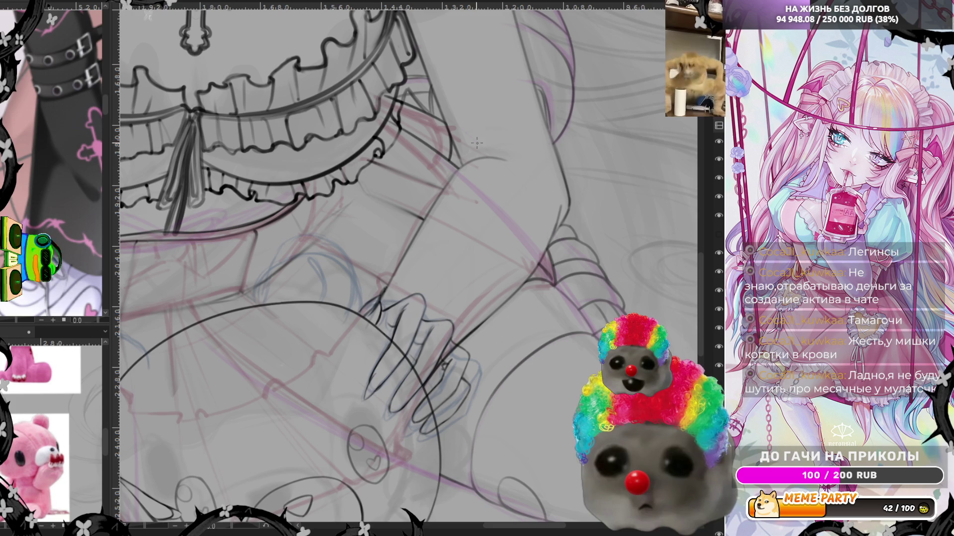
pyautogui.scroll(-2, 387, 282)
pyautogui.scroll(-1, 387, 282)
pyautogui.scroll(-1, 387, 282)
pyautogui.scroll(1, 386, 282)
pyautogui.hotkey('ctrl', 't')
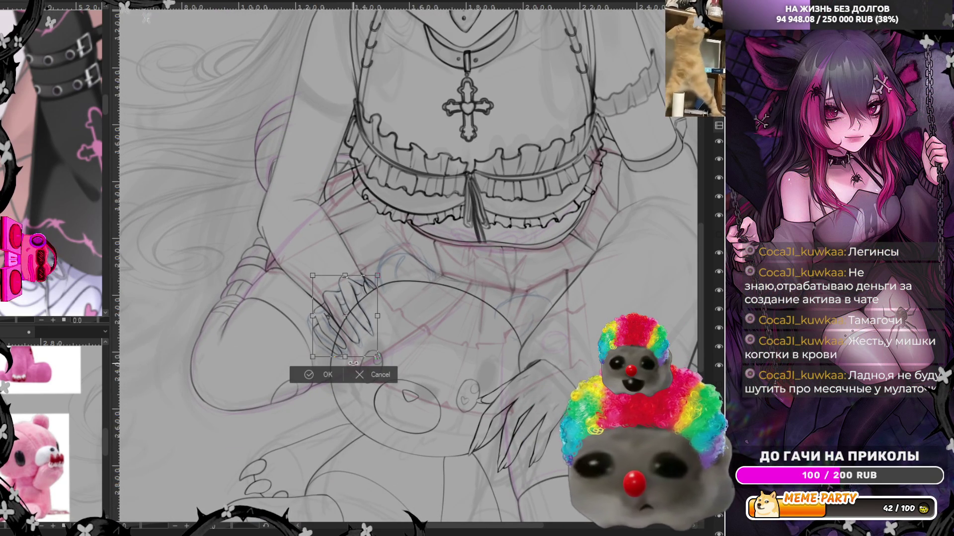
# Stretch the hand downward and rotate it about 19° clockwise, then apply the transform
pyautogui.moveTo(345, 357); pyautogui.dragTo(345, 373)
pyautogui.moveTo(432, 344); pyautogui.dragTo(435, 321)
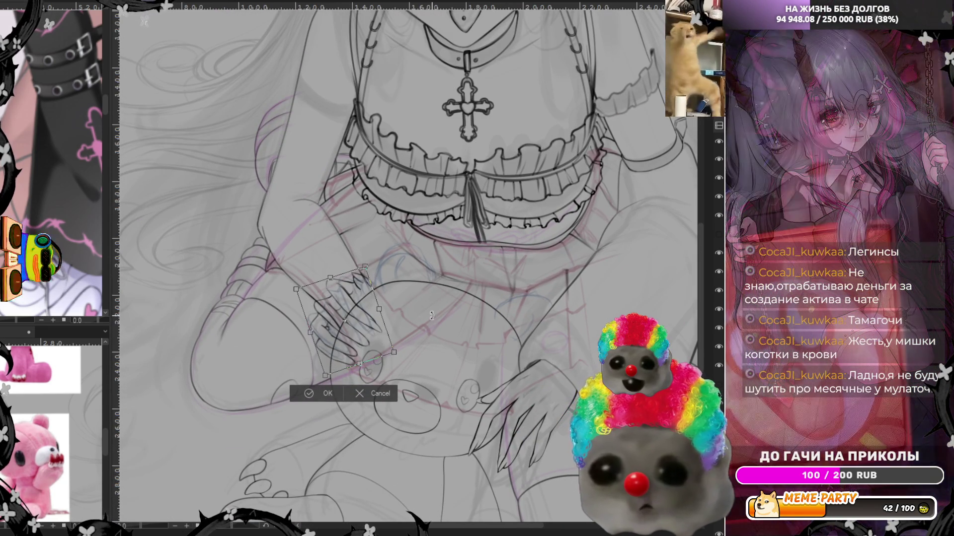
pyautogui.moveTo(366, 331); pyautogui.dragTo(369, 329)
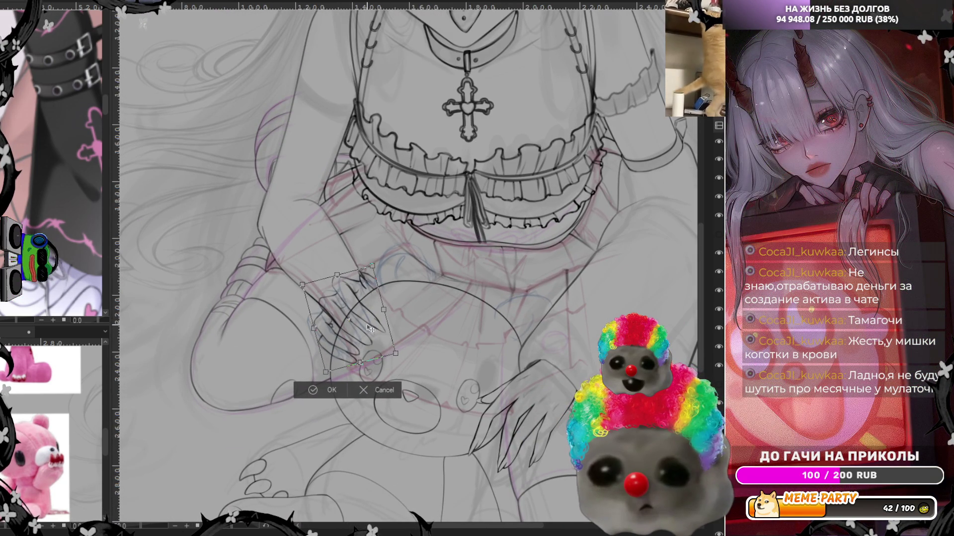
pyautogui.hotkey('ctrl', 'z')
pyautogui.hotkey('ctrl', 'z')
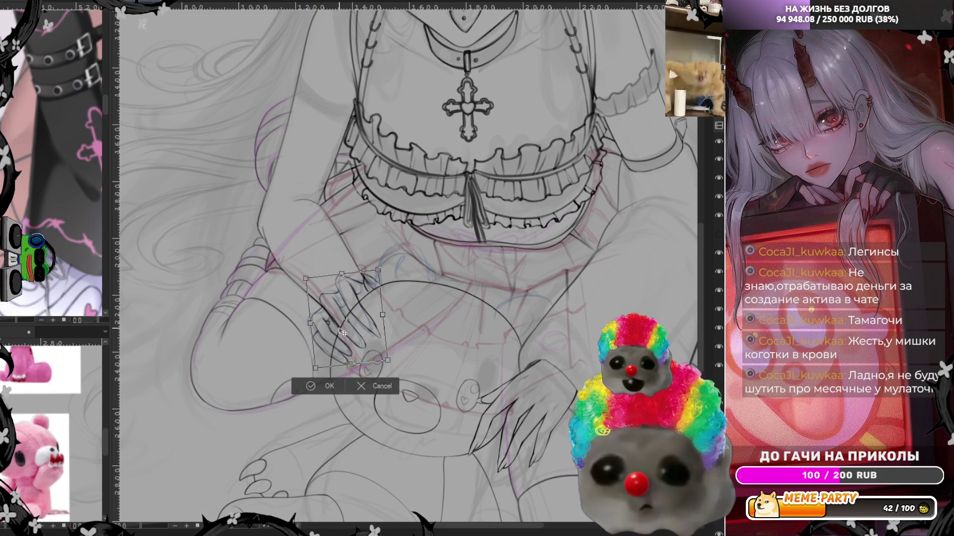
pyautogui.moveTo(348, 341); pyautogui.dragTo(349, 344)
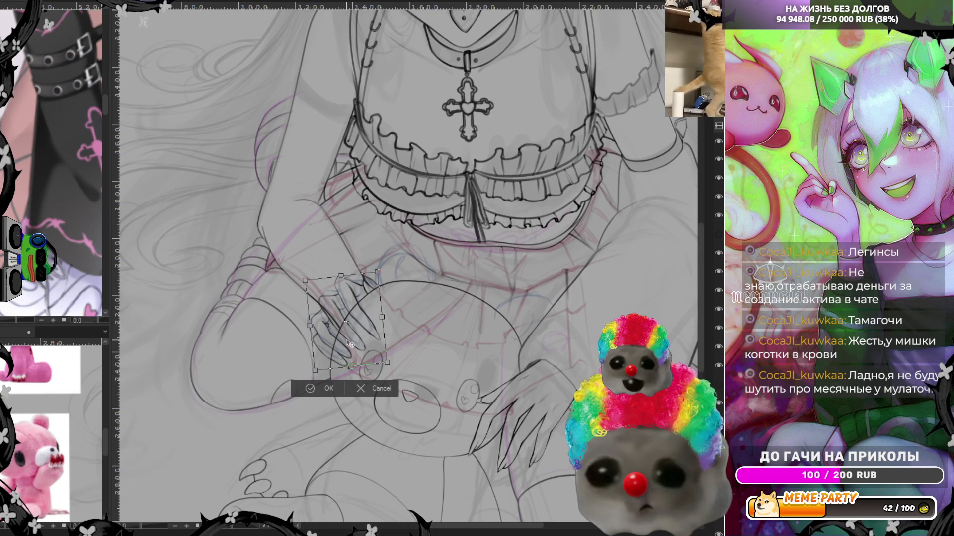
pyautogui.moveTo(386, 354)
pyautogui.mouseDown()
pyautogui.moveTo(373, 365)
pyautogui.moveTo(374, 336)
pyautogui.mouseUp()
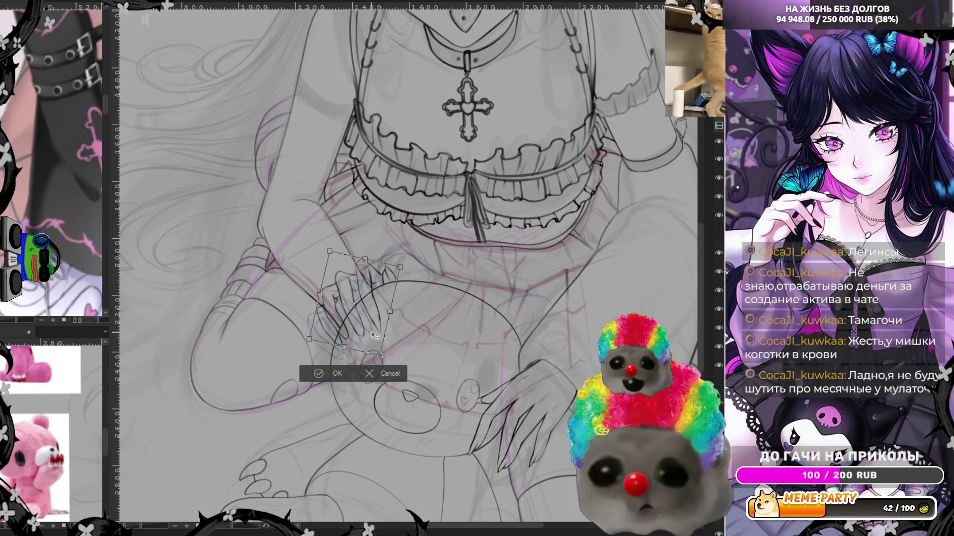
pyautogui.click(328, 374)
# Shift the hand slightly down-left with a second transform and reset the view upright
pyautogui.scroll(5, 356, 313)
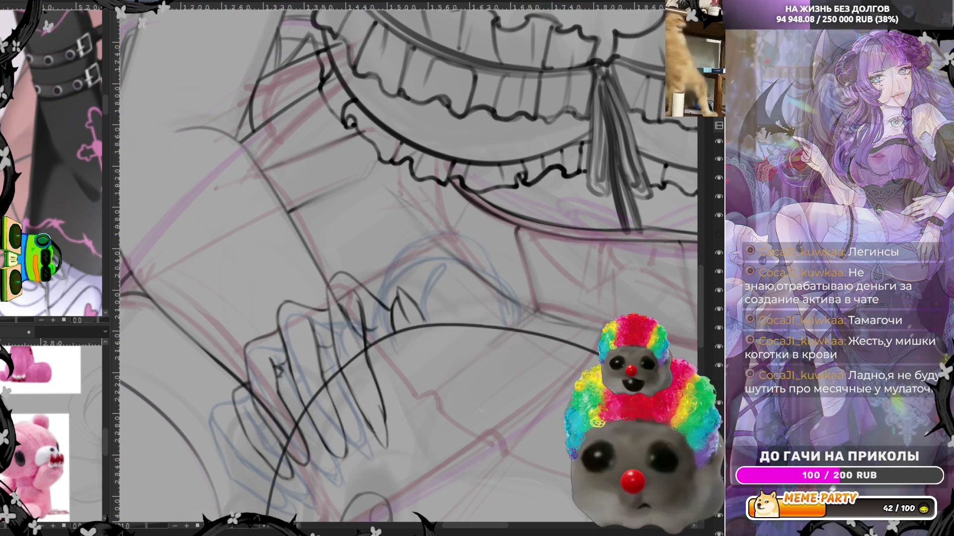
pyautogui.hotkey('ctrl', 't')
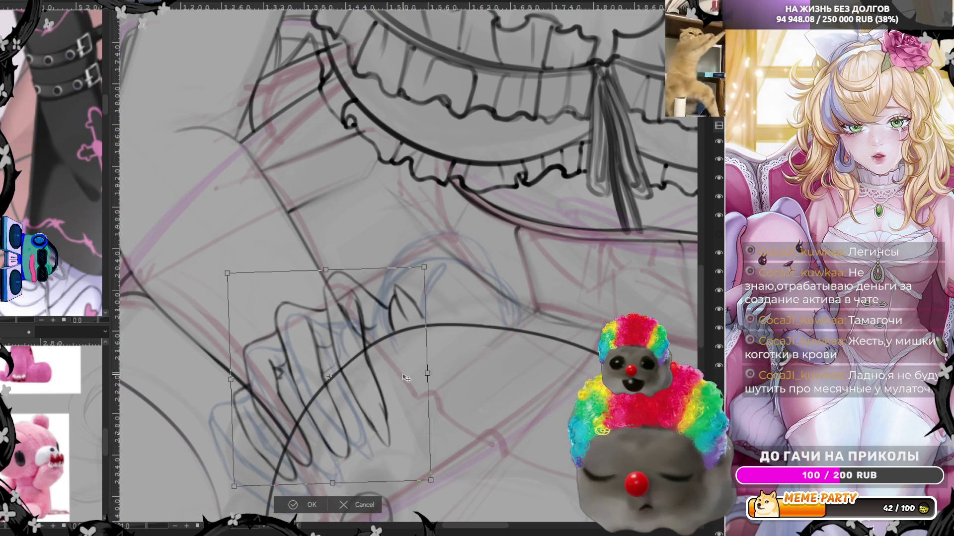
pyautogui.moveTo(407, 377); pyautogui.dragTo(403, 384)
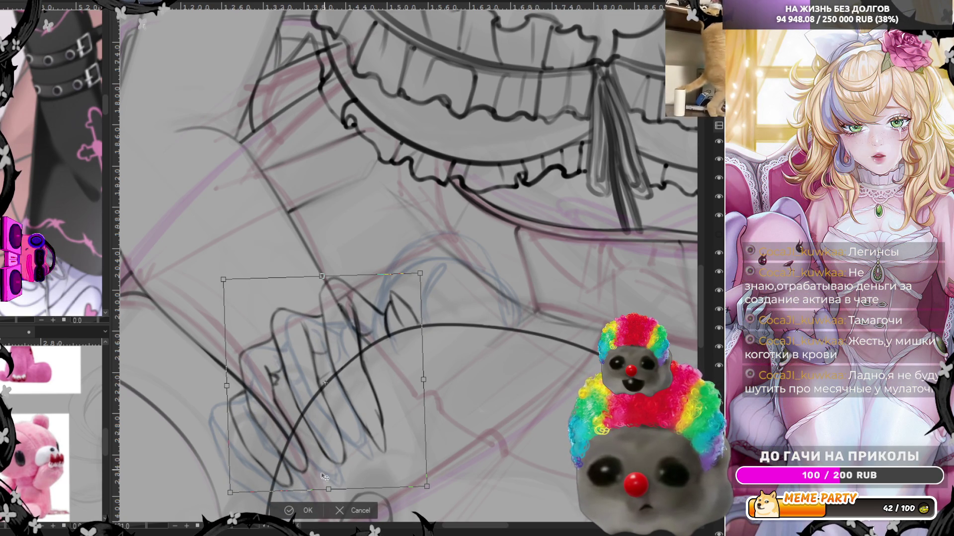
pyautogui.click(297, 515)
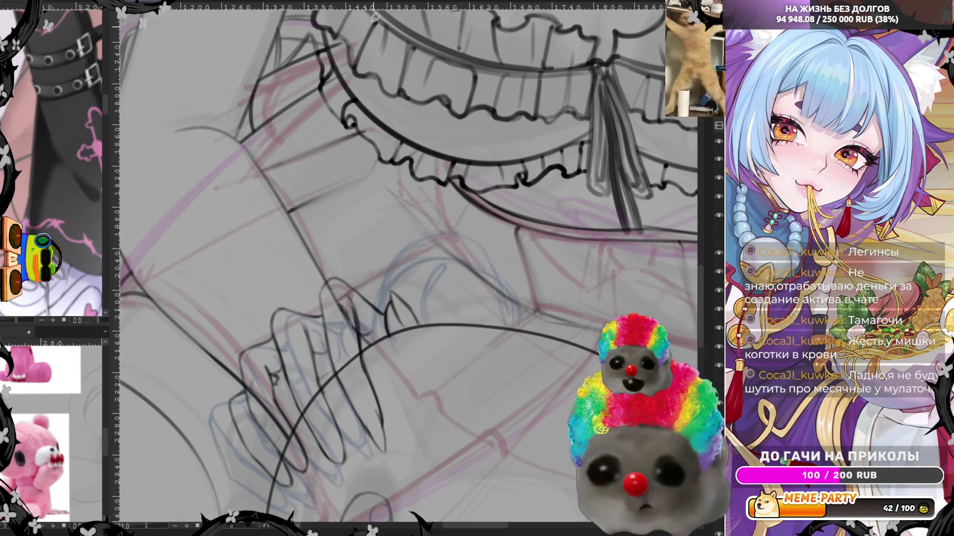
pyautogui.hotkey('ctrl', '0')
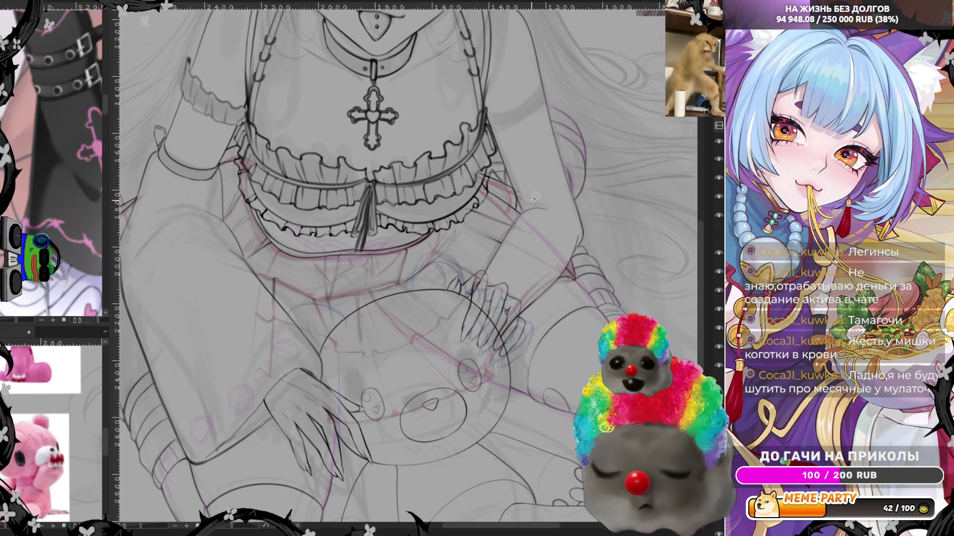
# Show the hidden sketch layer, add a line across the hand, and unflip the view
pyautogui.scroll(3, 535, 197)
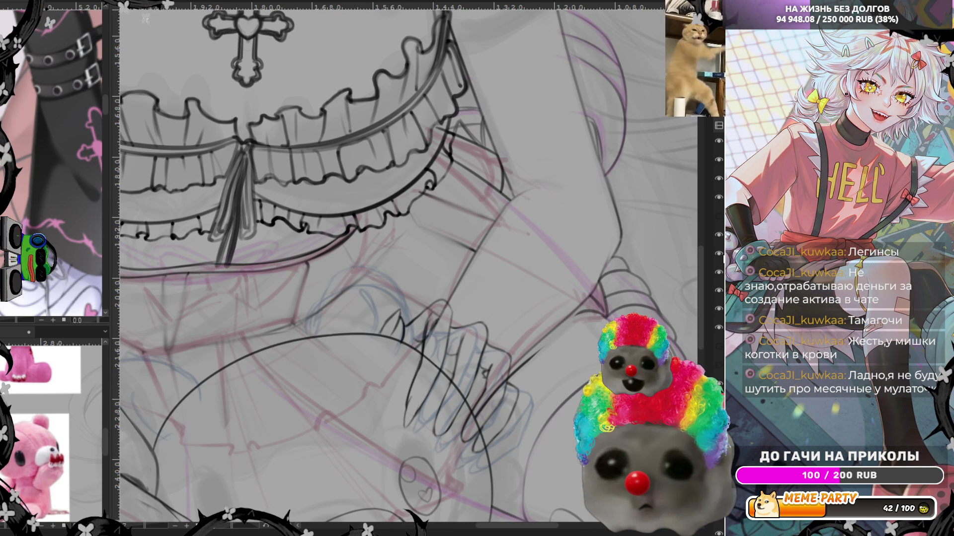
pyautogui.click(719, 235)
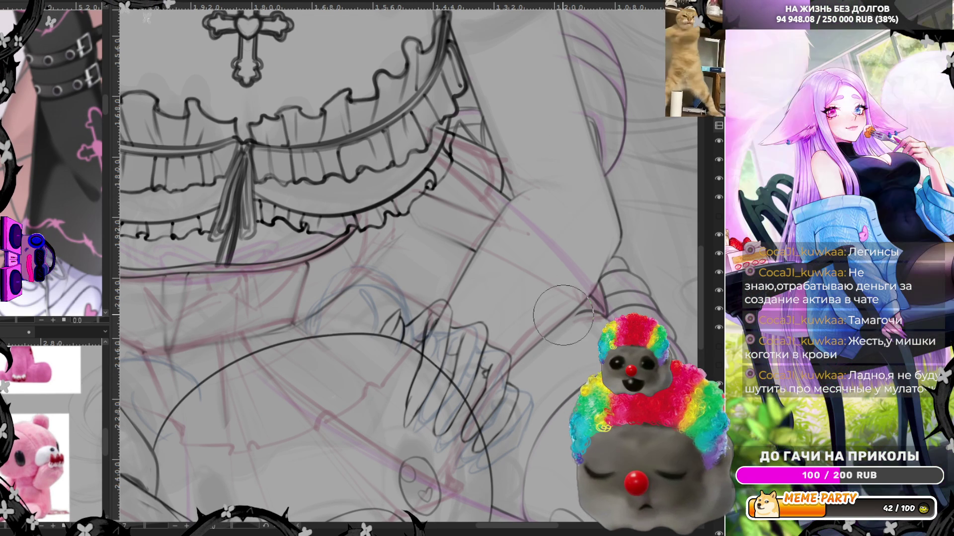
pyautogui.moveTo(544, 338); pyautogui.dragTo(512, 368)
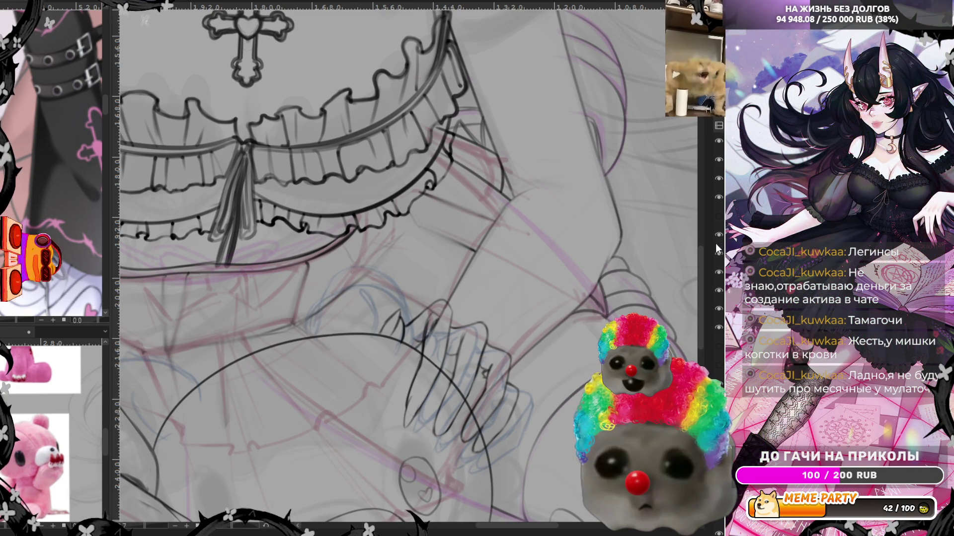
pyautogui.scroll(-5, 532, 282)
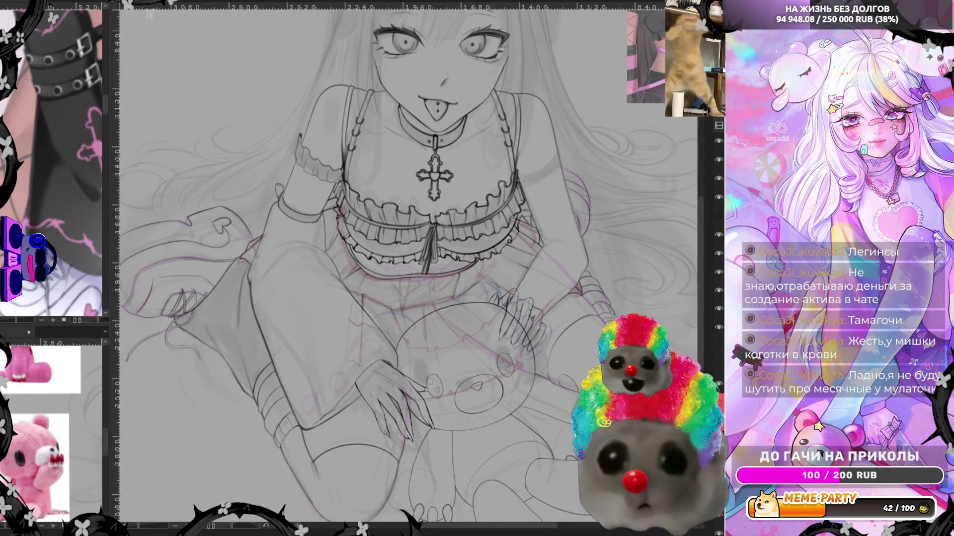
pyautogui.press('m')
# Hide the blue sketch layer and the hand sketch layer
pyautogui.scroll(2, 297, 306)
pyautogui.scroll(2, 297, 306)
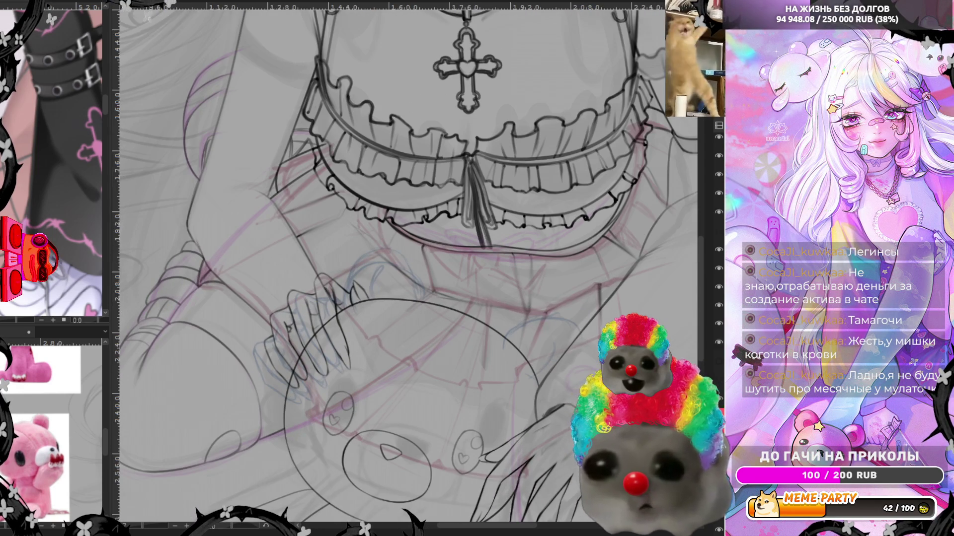
pyautogui.click(717, 218)
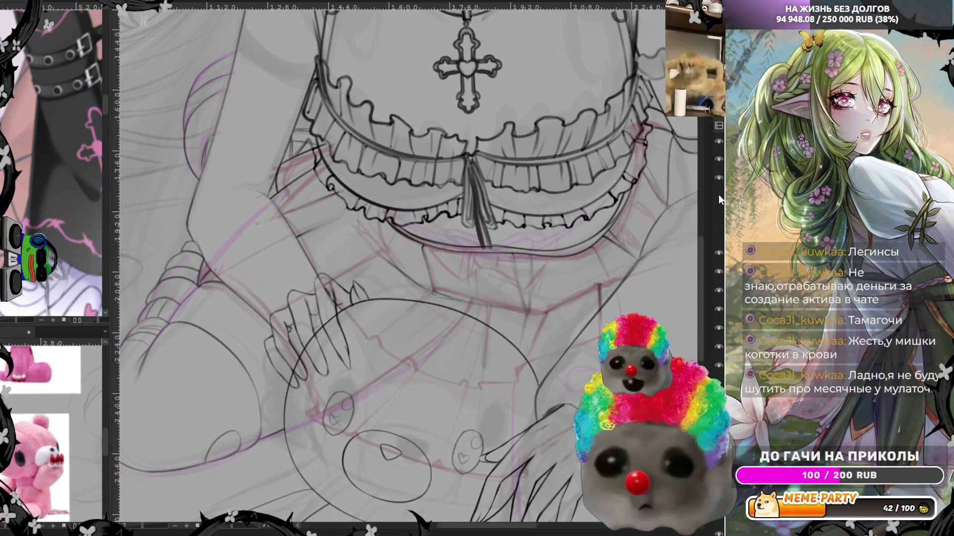
pyautogui.click(718, 196)
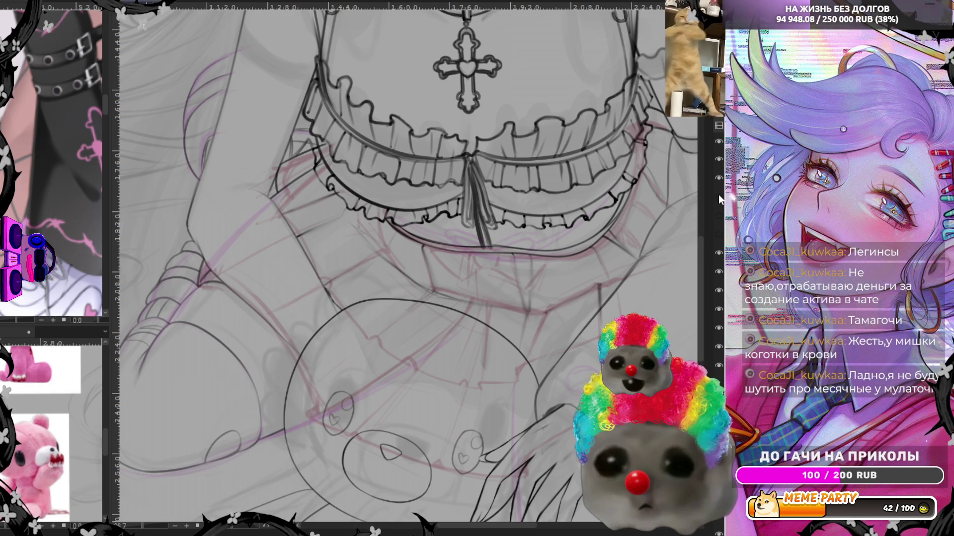
pyautogui.scroll(-5, 459, 354)
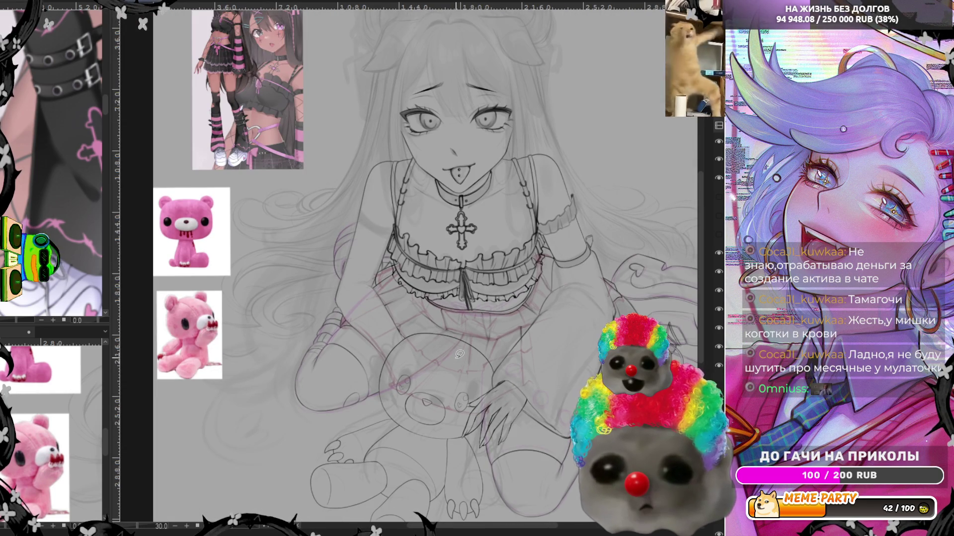
pyautogui.scroll(4, 377, 383)
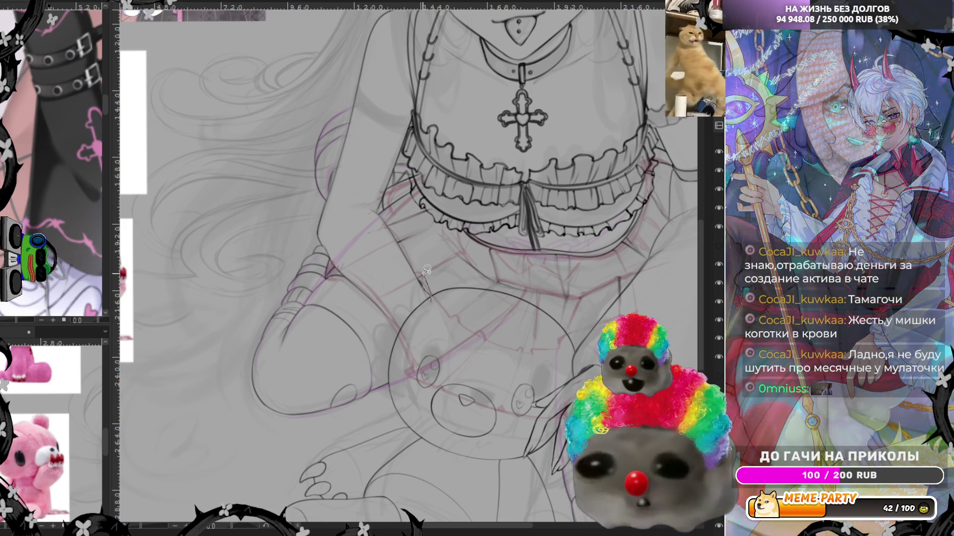
# Lasso the thigh, rotate it about 24° clockwise and nudge it up and right
pyautogui.moveTo(431, 299); pyautogui.dragTo(389, 214)
pyautogui.moveTo(379, 329); pyautogui.dragTo(422, 348)
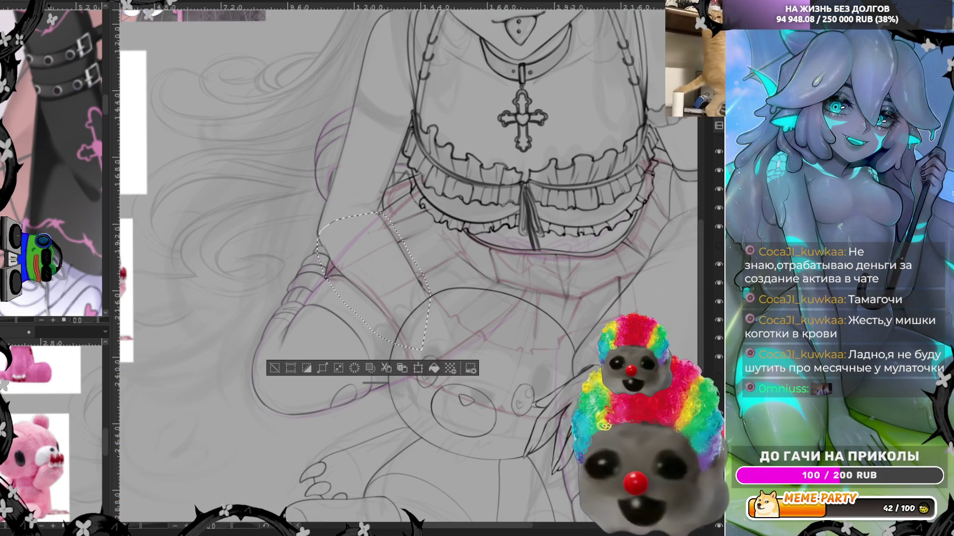
pyautogui.hotkey('ctrl', 't')
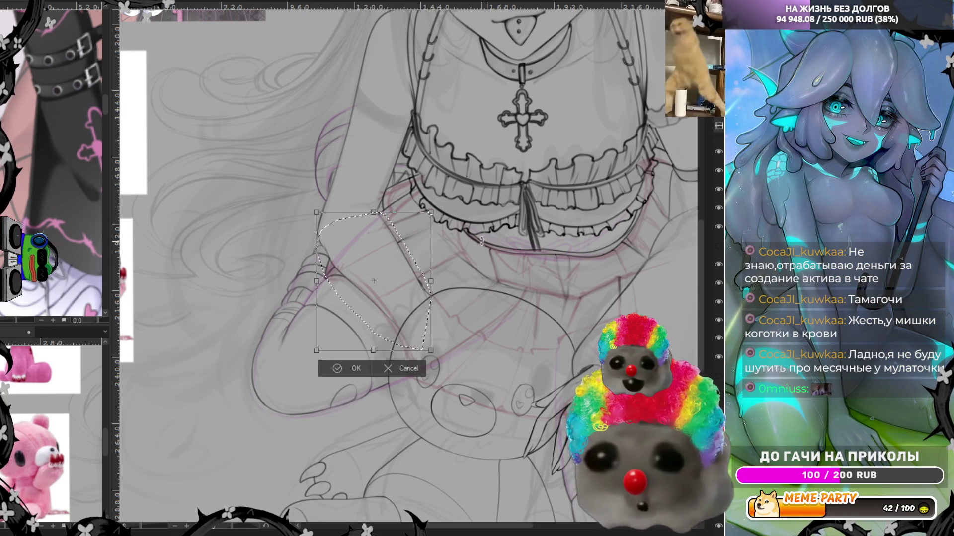
pyautogui.moveTo(423, 204); pyautogui.dragTo(450, 231)
pyautogui.moveTo(370, 300); pyautogui.dragTo(377, 291)
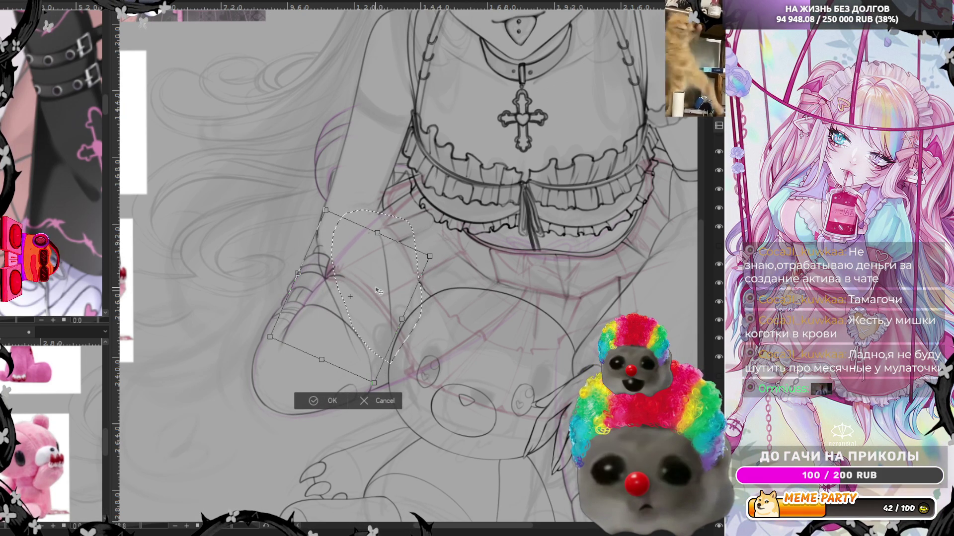
pyautogui.moveTo(379, 291); pyautogui.dragTo(380, 292)
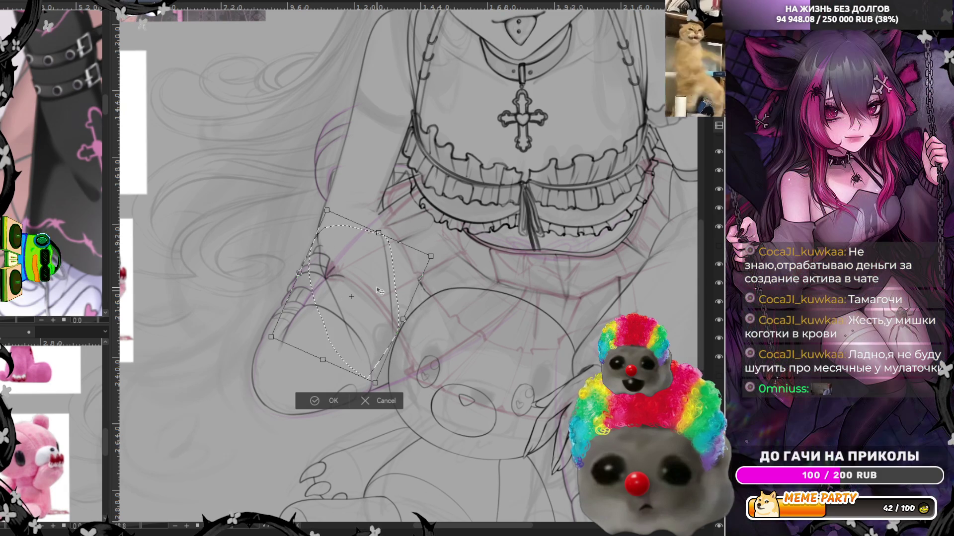
pyautogui.click(341, 401)
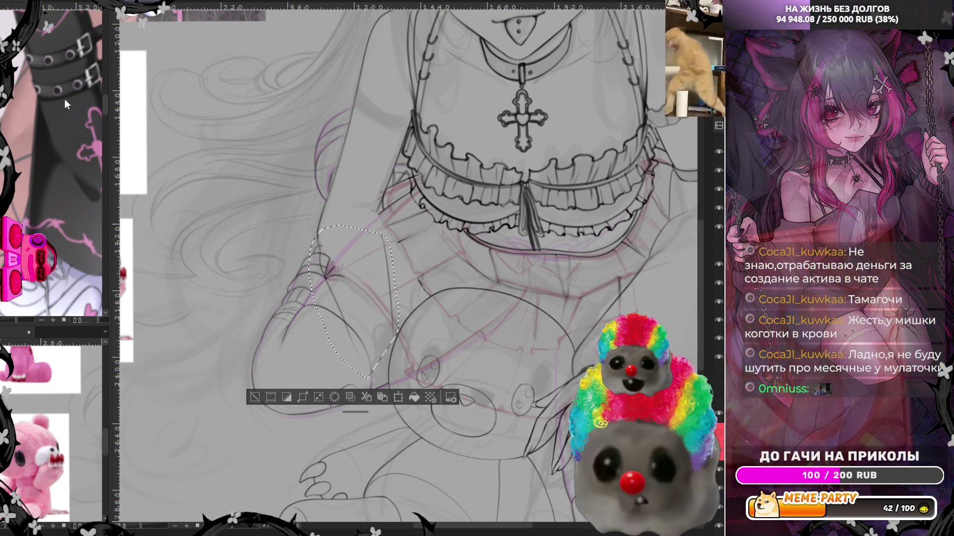
# Select the leg, rotate it clockwise and shift it slightly left
pyautogui.hotkey('ctrl', 'shift', 'a')
pyautogui.scroll(2, 398, 244)
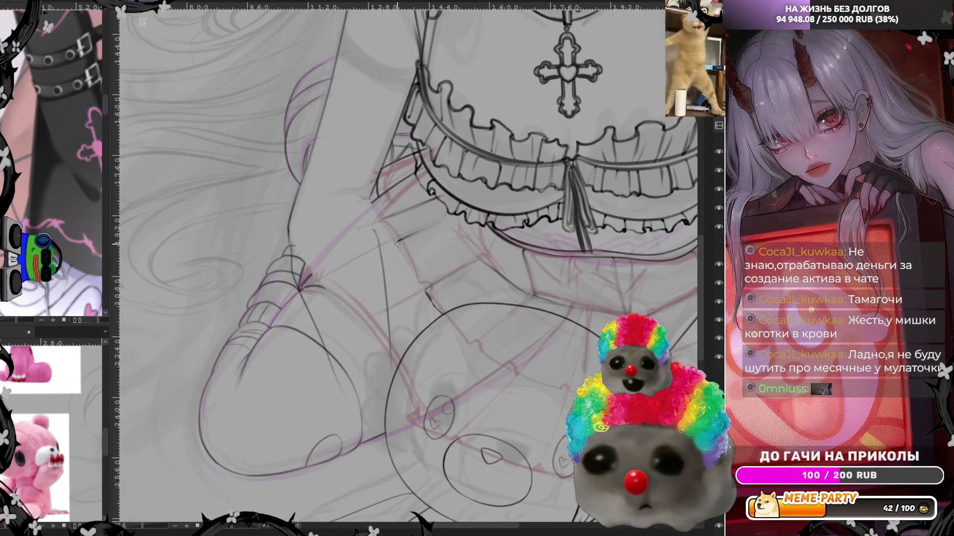
pyautogui.moveTo(430, 386); pyautogui.dragTo(427, 385)
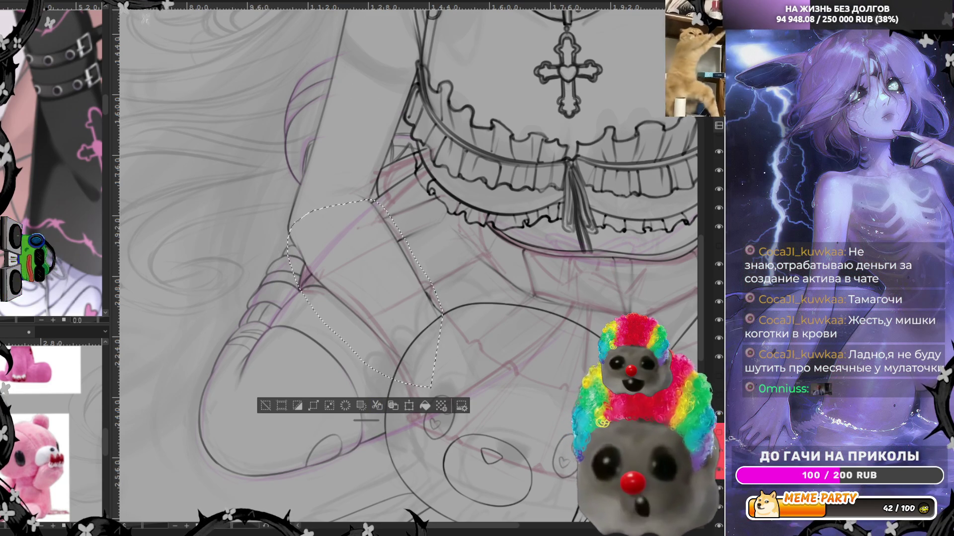
pyautogui.hotkey('ctrl', 't')
pyautogui.moveTo(422, 246); pyautogui.dragTo(376, 299)
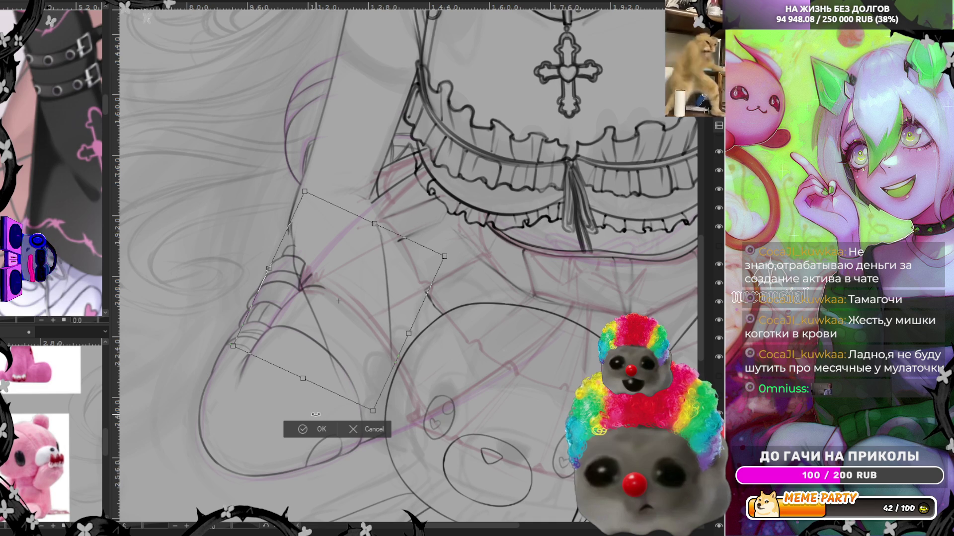
pyautogui.moveTo(356, 340); pyautogui.dragTo(355, 327)
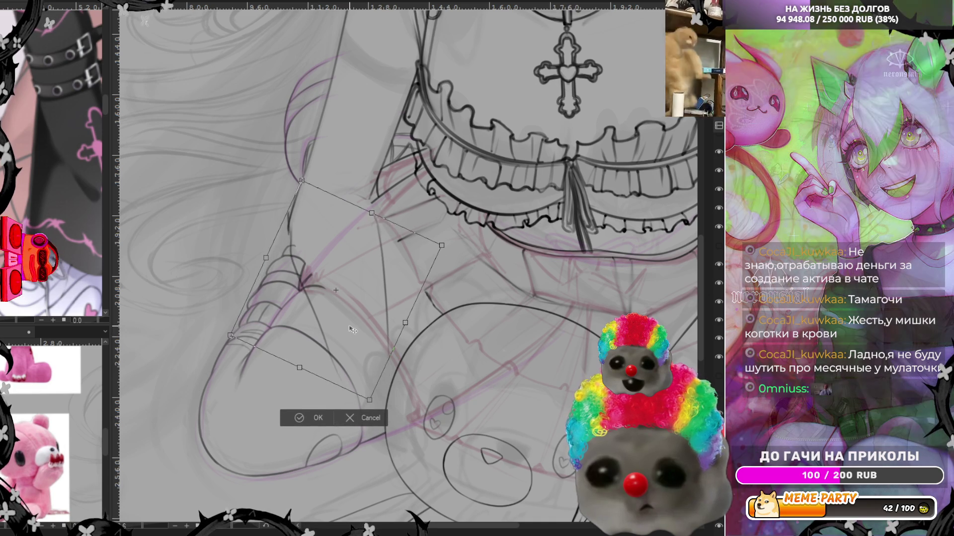
pyautogui.click(314, 417)
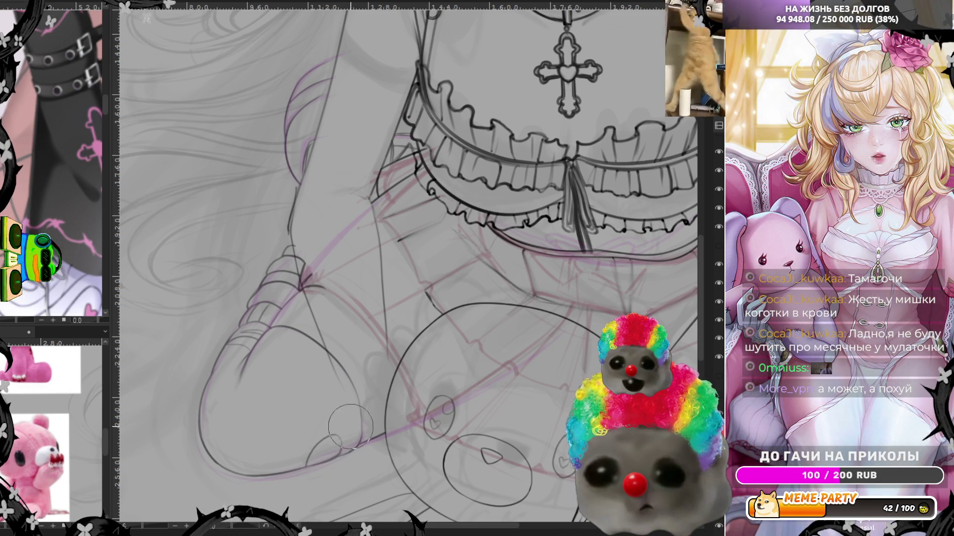
# Zoom out to the full figure, flip the view horizontally, and zoom in on the torso
pyautogui.scroll(-5, 343, 429)
pyautogui.press('m')
pyautogui.scroll(2, 437, 263)
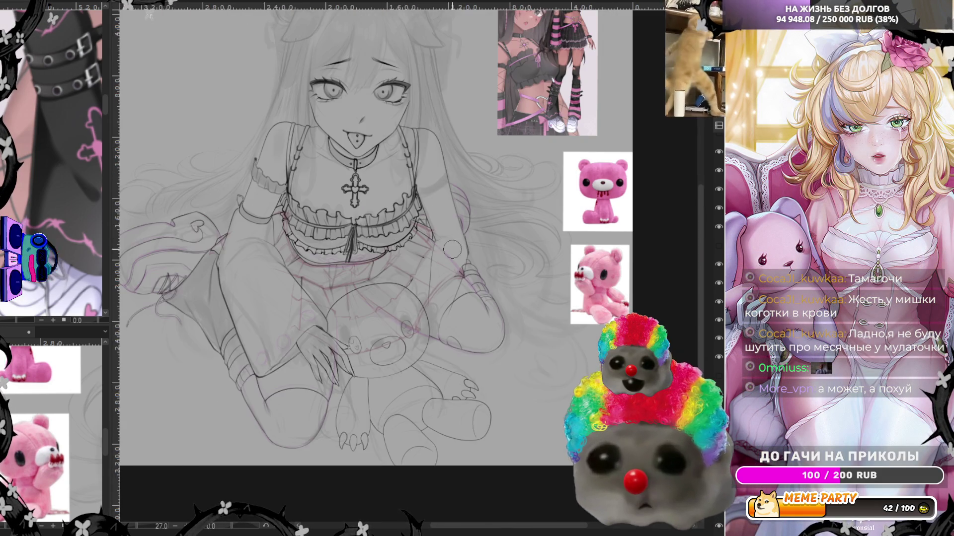
pyautogui.scroll(2, 436, 262)
pyautogui.scroll(2, 436, 262)
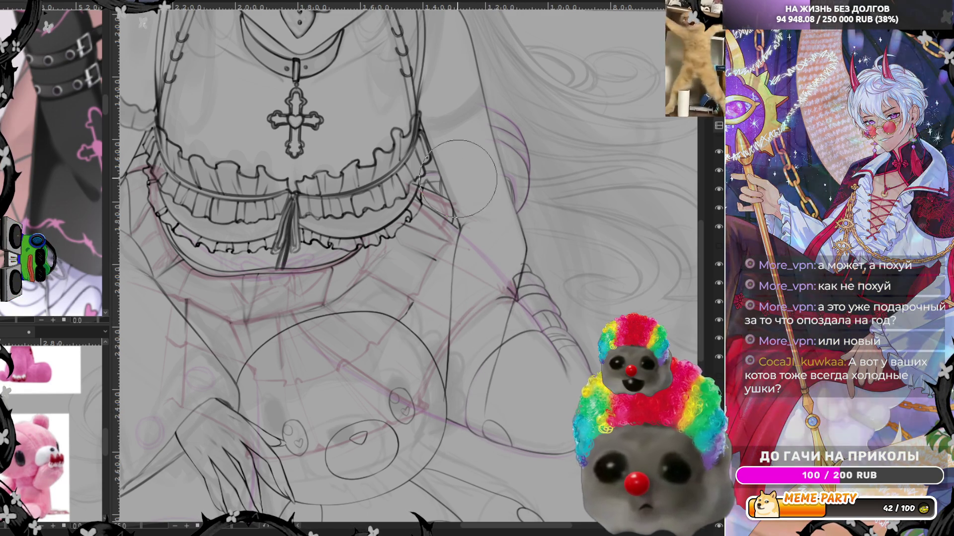
# Flip the canvas view back to its normal, unmirrored orientation
pyautogui.press('m')
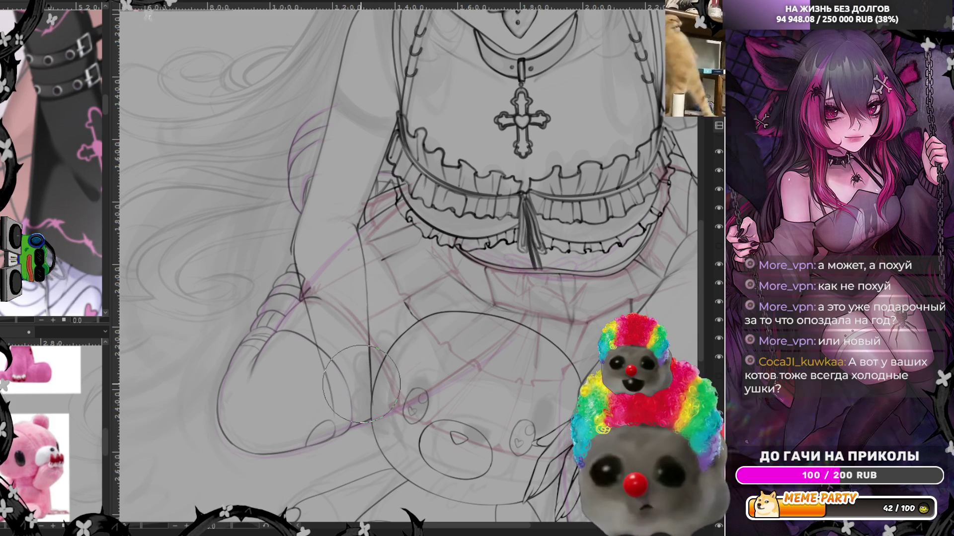
pyautogui.scroll(-2, 422, 318)
pyautogui.scroll(-2, 422, 318)
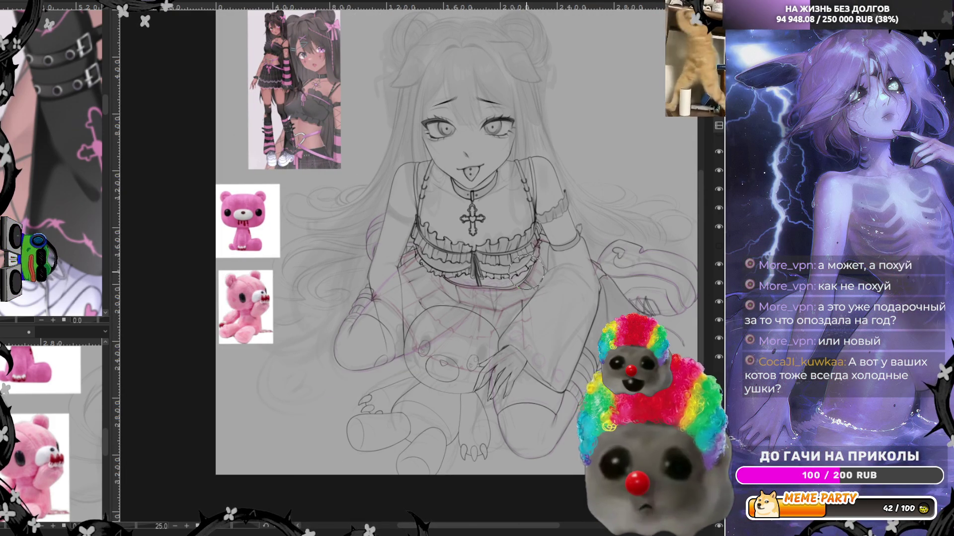
# Zoom in on the leg and undo the stray thin line beside the thigh
pyautogui.scroll(2, 447, 298)
pyautogui.scroll(2, 447, 298)
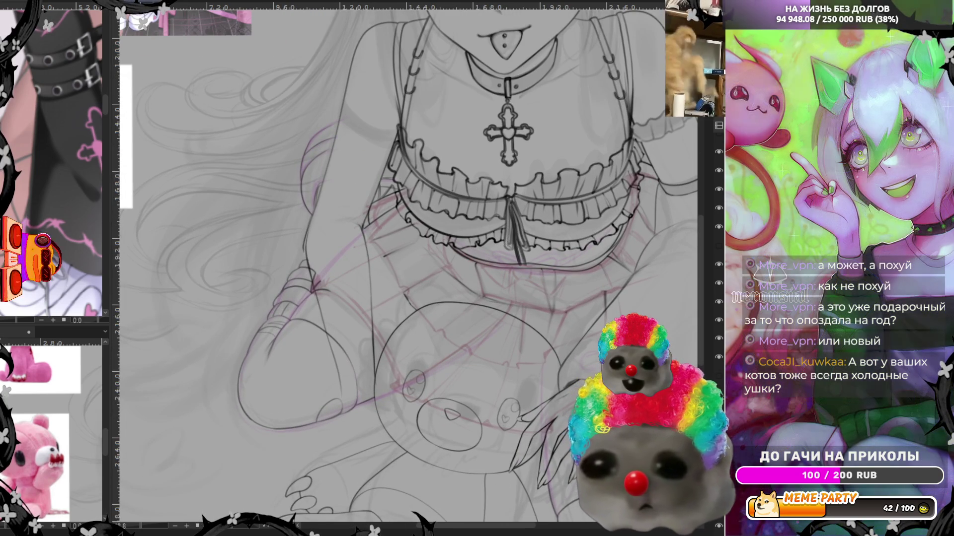
pyautogui.scroll(1, 392, 223)
pyautogui.scroll(1, 392, 223)
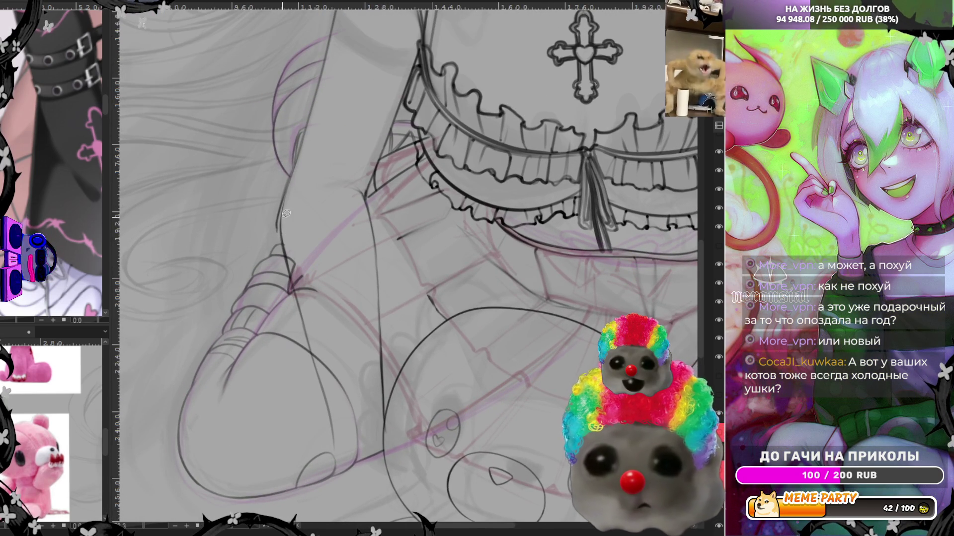
pyautogui.hotkey('ctrl', 'z')
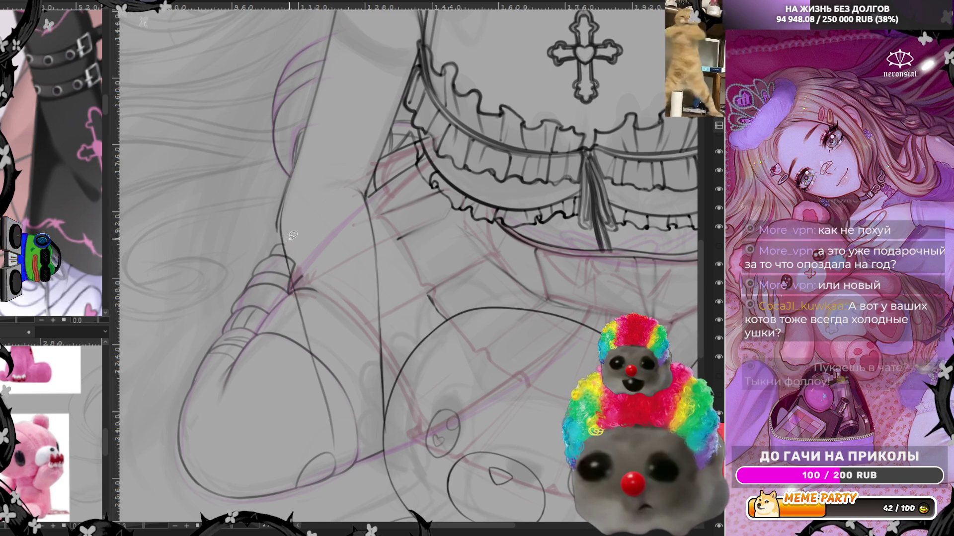